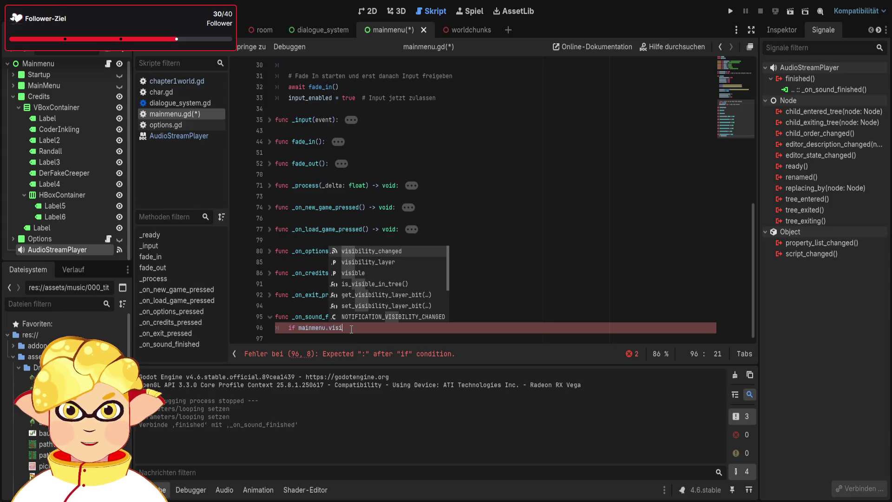
Add the condition 'if mainmenu.visible == true:' inside _on_sound_finished.
{"action": "type", "text": "i"}
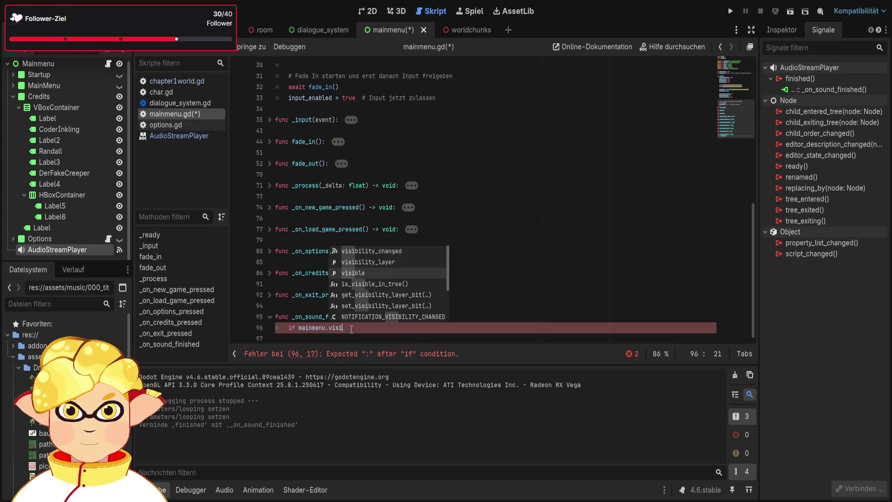
{"action": "key", "text": "Return"}
{"action": "type", "text": "== true"}
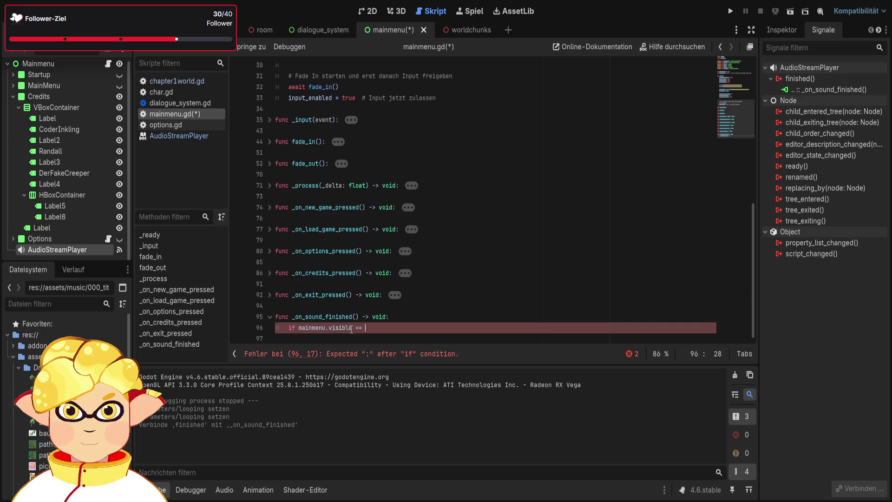
{"action": "key", "text": "Return"}
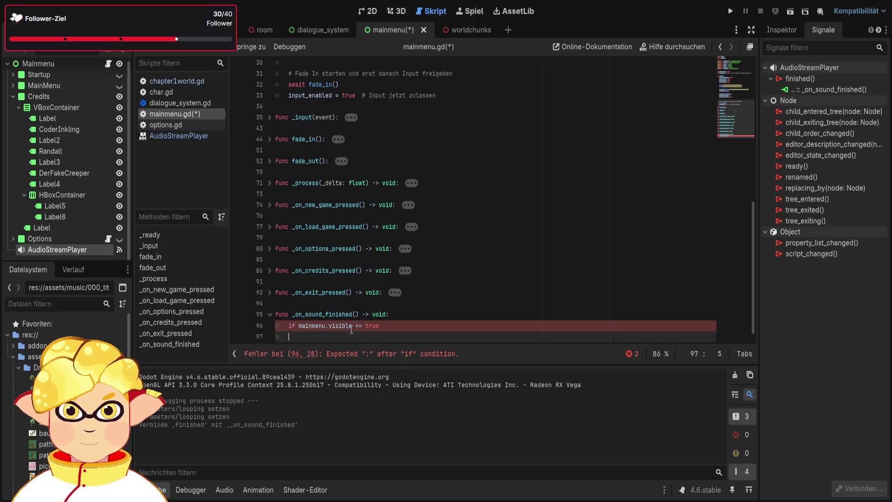
{"action": "left_click", "coordinate": [397, 330]}
{"action": "type", "text": ":"}
{"action": "left_click", "coordinate": [395, 337]}
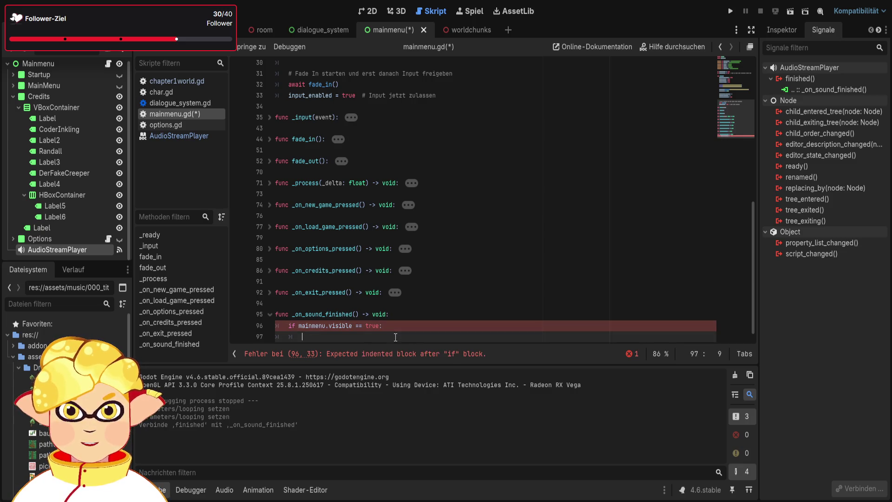
{"action": "type", "text": "mainmenu"}
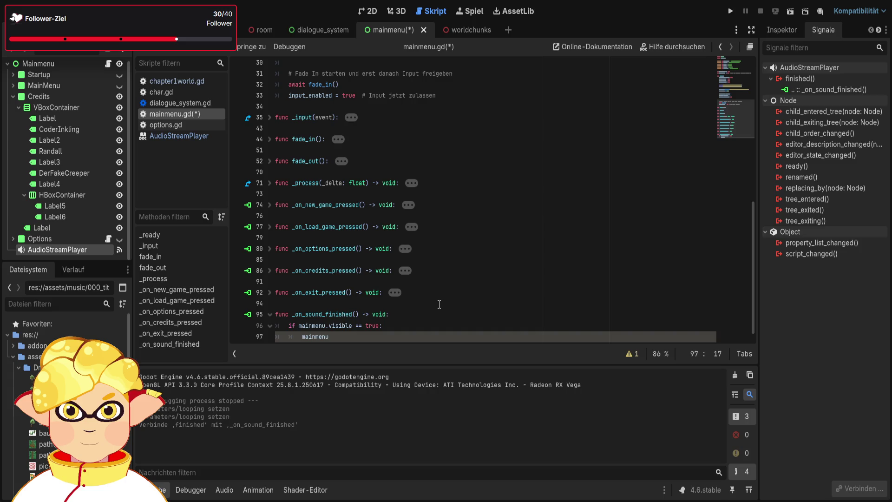
{"action": "key", "text": "BackSpace"}
{"action": "key", "text": "BackSpace"}
{"action": "key", "text": "BackSpace"}
Copy the set_stream and play lines from _ready into the new if block.
{"action": "scroll", "coordinate": [415, 268], "scroll_direction": "up", "scroll_amount": 8}
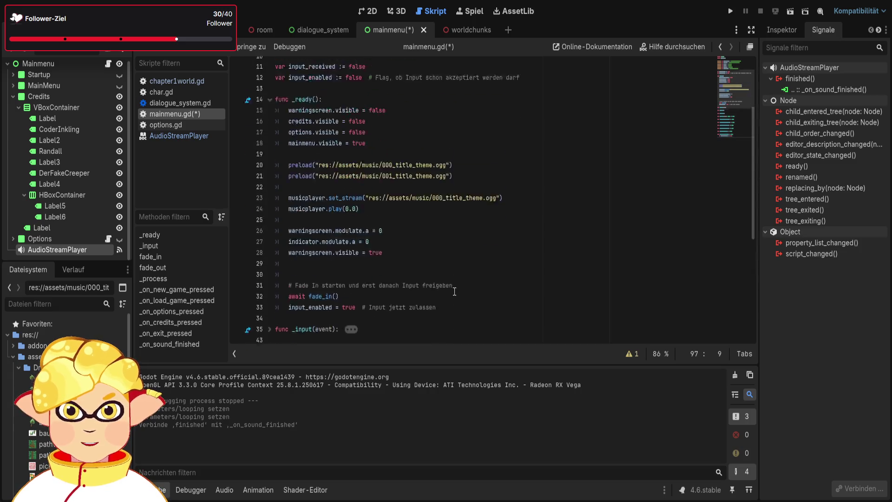
{"action": "mouse_move", "coordinate": [359, 251]}
{"action": "left_mouse_down"}
{"action": "mouse_move", "coordinate": [290, 251]}
{"action": "mouse_move", "coordinate": [275, 240]}
{"action": "left_mouse_up"}
{"action": "key", "text": "ctrl+c"}
{"action": "scroll", "coordinate": [426, 277], "scroll_direction": "down", "scroll_amount": 8}
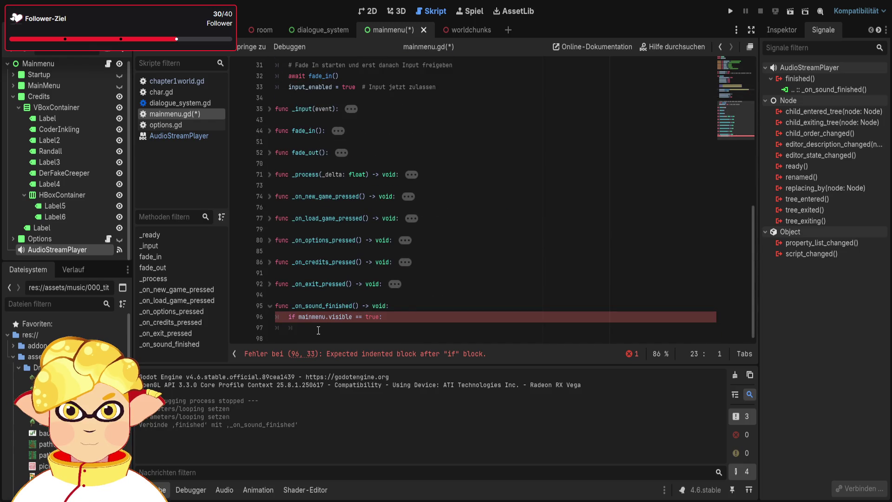
{"action": "left_click", "coordinate": [320, 330]}
{"action": "key", "text": "ctrl+v"}
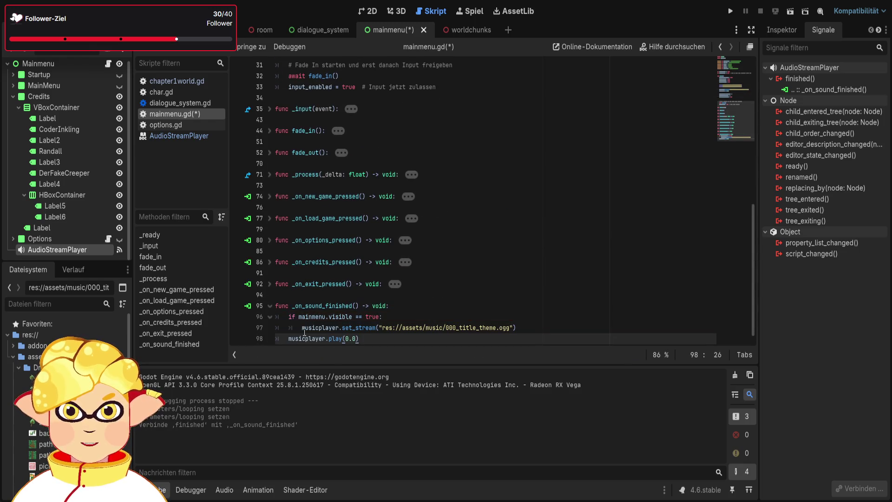
Change the pasted track from 000 to 001_title_theme.ogg and open a line after play.
{"action": "left_click", "coordinate": [494, 333]}
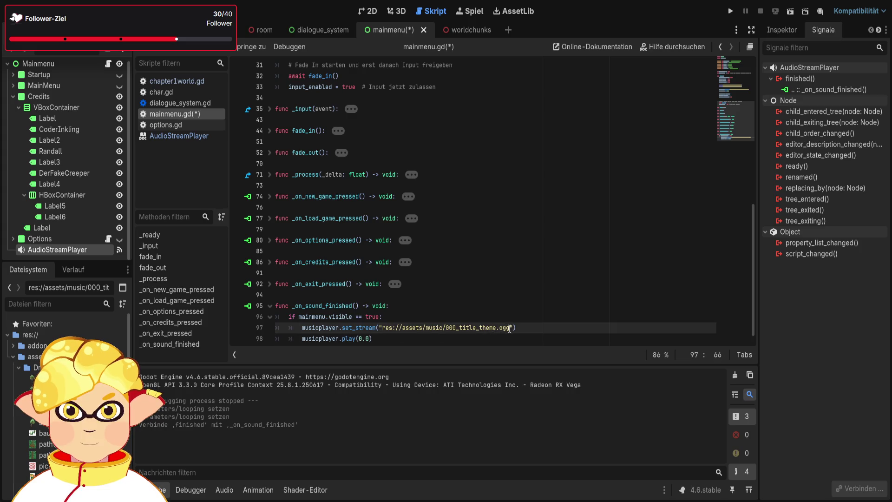
{"action": "left_click", "coordinate": [458, 328]}
{"action": "left_click", "coordinate": [569, 305]}
{"action": "scroll", "coordinate": [511, 312], "scroll_direction": "down", "scroll_amount": 1}
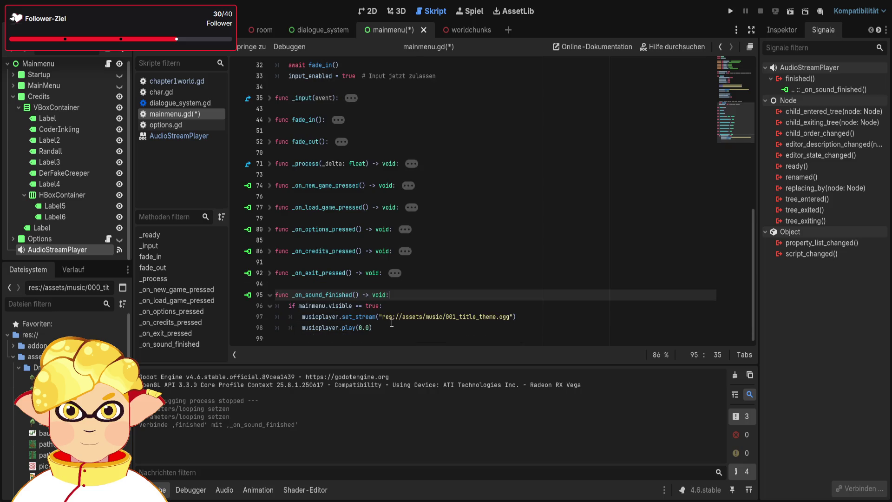
{"action": "left_click", "coordinate": [390, 327]}
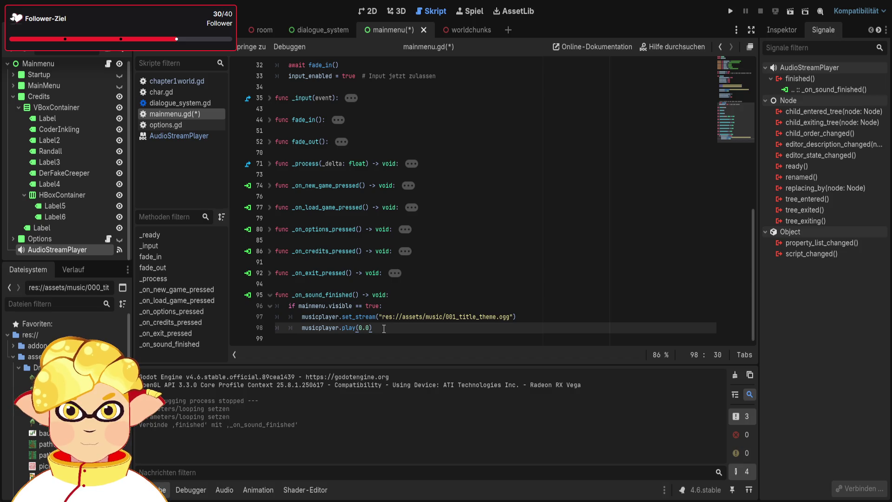
{"action": "key", "text": "Return"}
Add a musicplayer line after the play call, then delete it again.
{"action": "type", "text": "musi"}
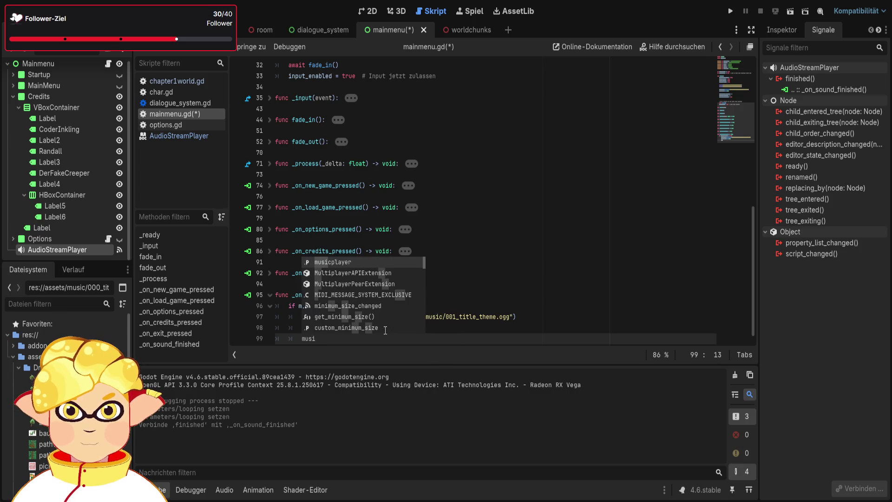
{"action": "key", "text": "Return"}
{"action": "key", "text": "shift+Home"}
{"action": "key", "text": "shift+Home"}
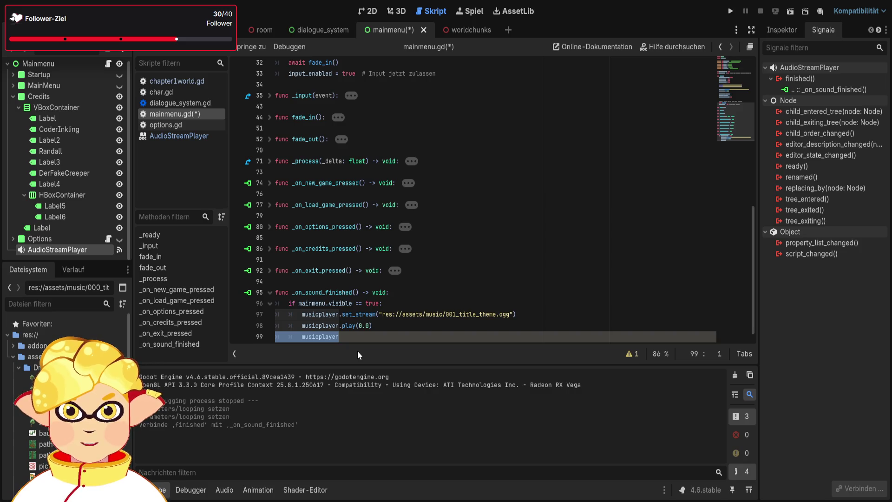
{"action": "key", "text": "BackSpace"}
Start a 'musicplayer.' line after set_stream, try setloop and erase it, then view AudioStreamPlayer properties.
{"action": "left_click", "coordinate": [532, 313]}
{"action": "key", "text": "Return"}
{"action": "key", "text": "Tab"}
{"action": "key", "text": "Tab"}
{"action": "type", "text": "musicplayer"}
{"action": "key", "text": "shift+Tab"}
{"action": "key", "text": "shift+Tab"}
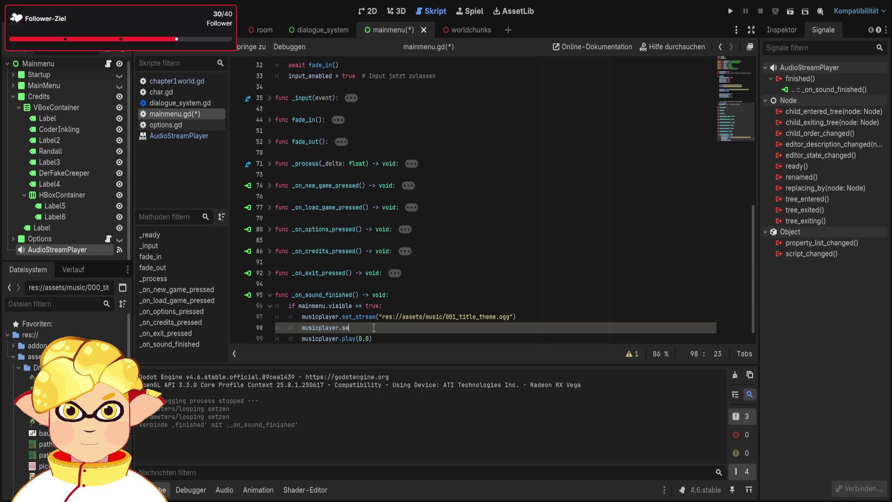
{"action": "type", "text": "t"}
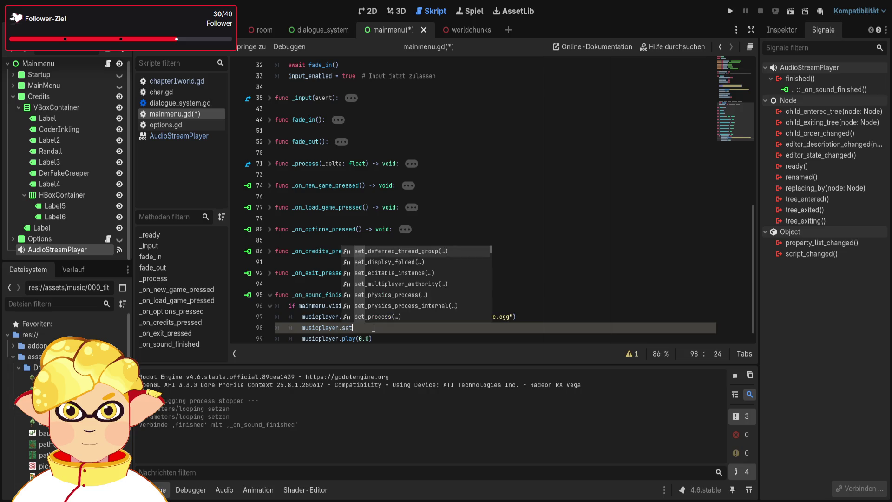
{"action": "type", "text": "loop"}
{"action": "key", "text": "BackSpace"}
{"action": "key", "text": "BackSpace"}
{"action": "key", "text": "BackSpace"}
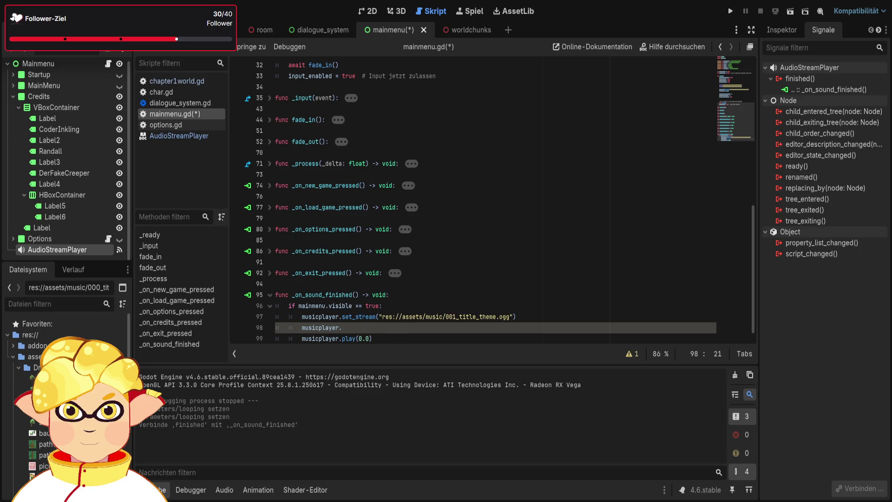
{"action": "left_click", "coordinate": [785, 30]}
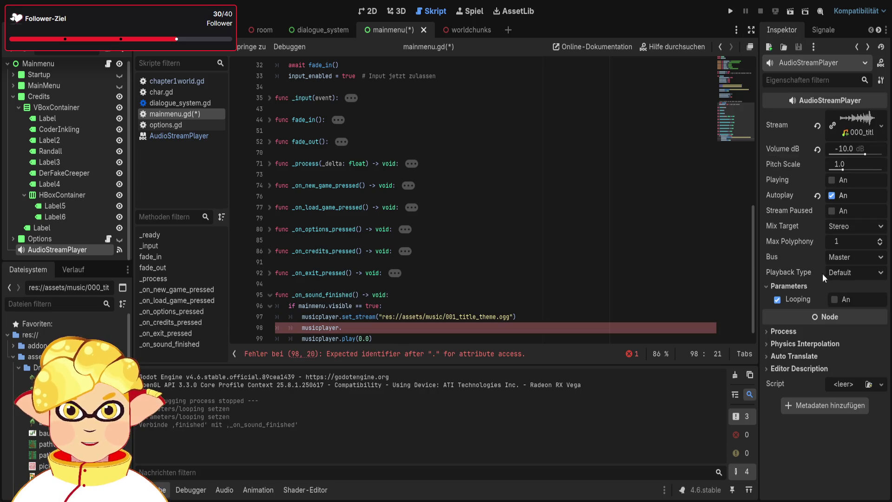
Turn off Looping on the AudioStreamPlayer, delete the unfinished 'musicplayer.' line, and run the project.
{"action": "left_click", "coordinate": [777, 298]}
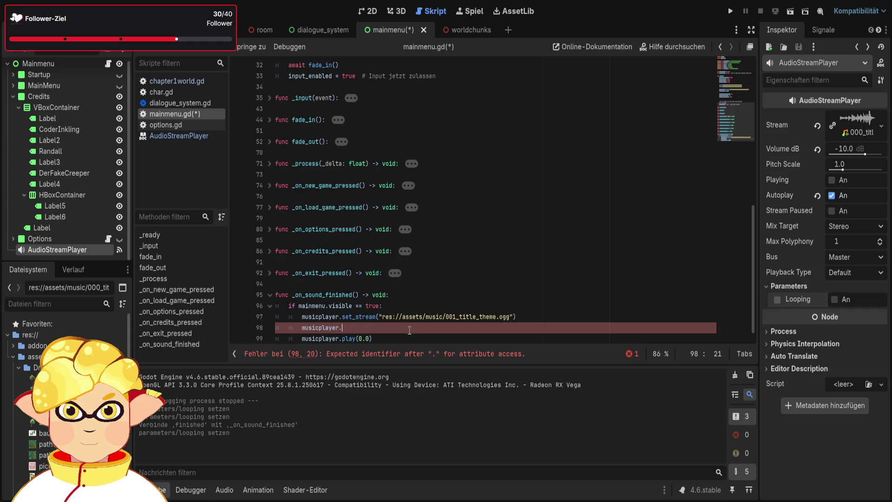
{"action": "left_click_drag", "start_coordinate": [385, 328], "coordinate": [273, 329]}
{"action": "key", "text": "BackSpace"}
{"action": "key", "text": "BackSpace"}
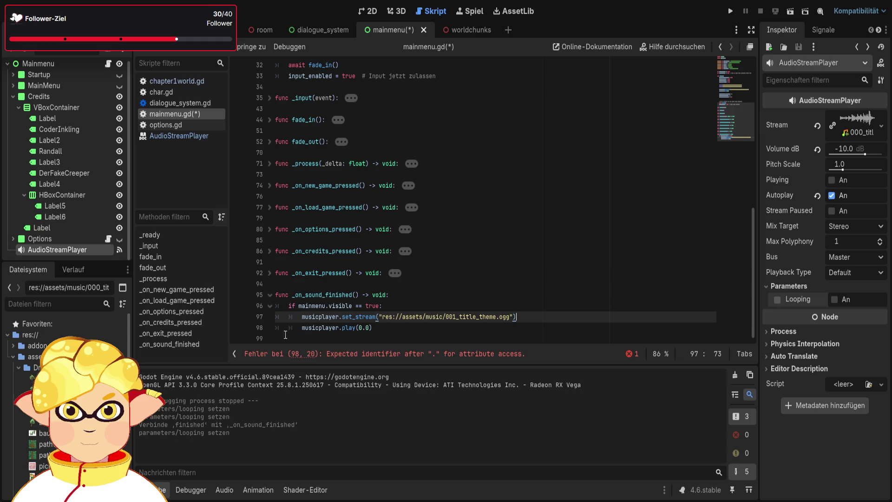
{"action": "left_click", "coordinate": [790, 11]}
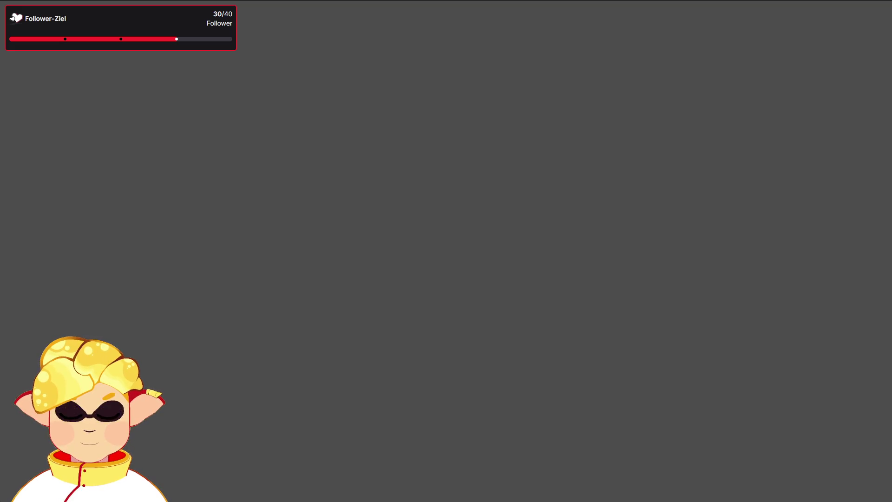
Close the game window and rerun with F5, exposing the set_stream String error on line 23.
{"action": "key", "text": "alt+F4"}
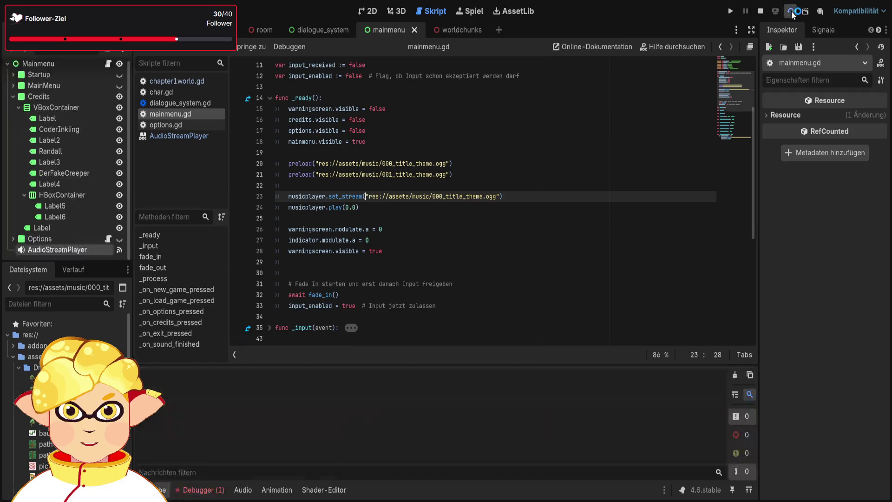
{"action": "key", "text": "F5"}
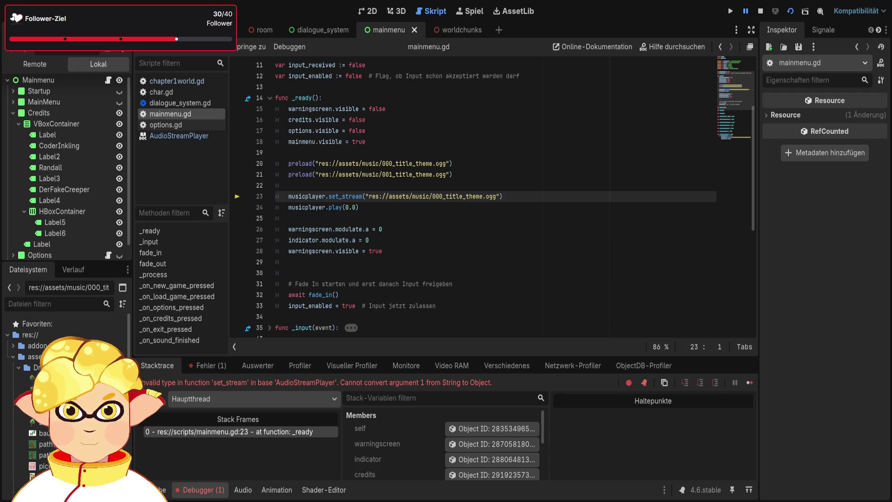
{"action": "left_click", "coordinate": [537, 186]}
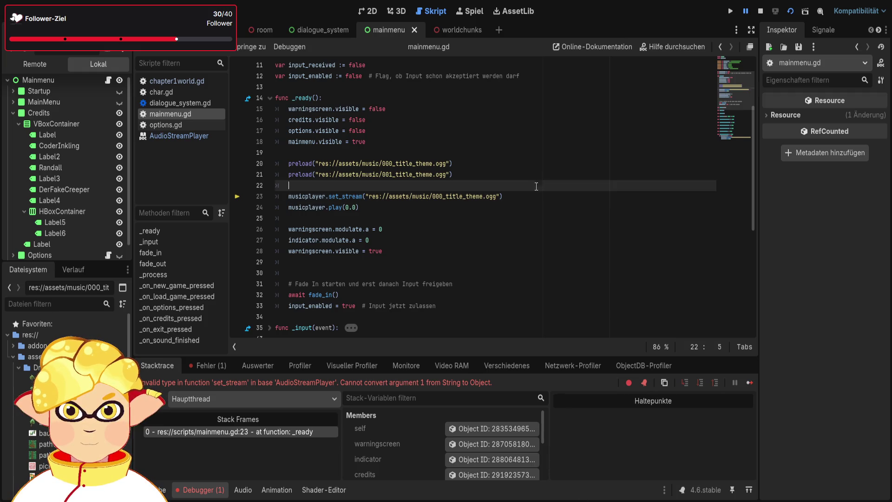
{"action": "mouse_move", "coordinate": [505, 196]}
{"action": "left_mouse_down"}
{"action": "mouse_move", "coordinate": [317, 207]}
{"action": "mouse_move", "coordinate": [261, 198]}
{"action": "left_mouse_up"}
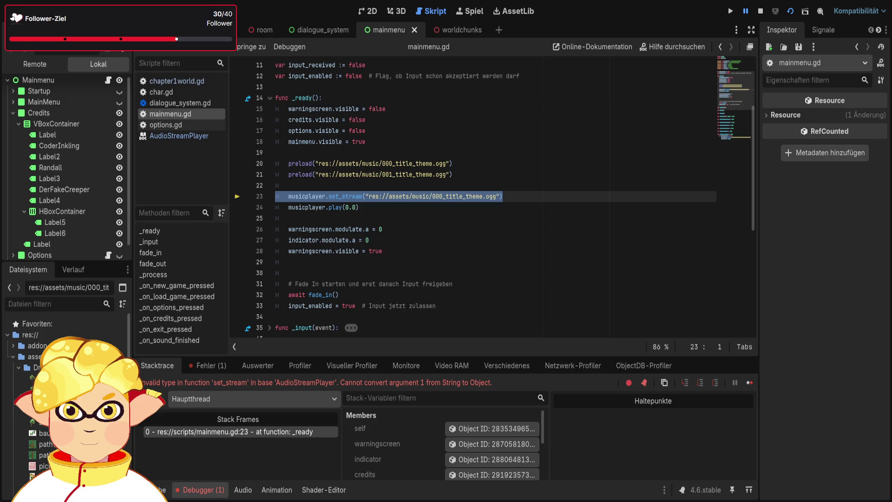
{"action": "left_click", "coordinate": [388, 283]}
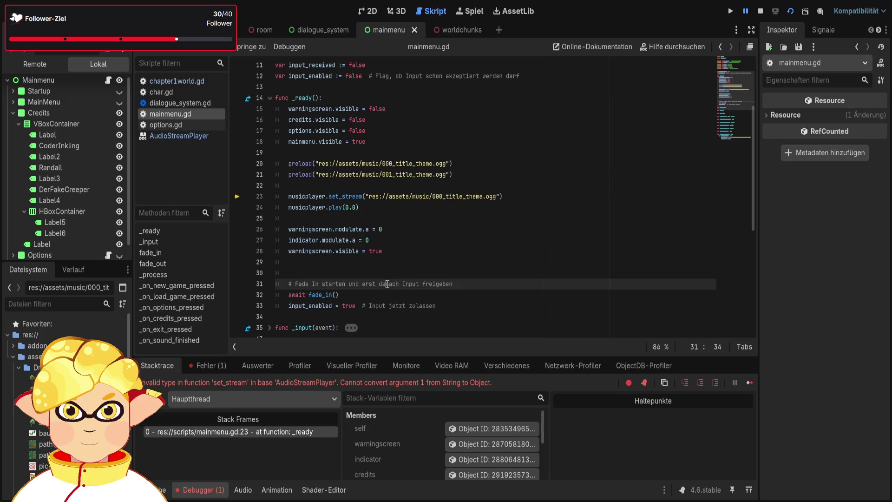
{"action": "left_click", "coordinate": [363, 197]}
{"action": "mouse_move", "coordinate": [502, 196]}
{"action": "left_mouse_down"}
{"action": "mouse_move", "coordinate": [358, 208]}
{"action": "mouse_move", "coordinate": [364, 201]}
{"action": "left_mouse_up"}
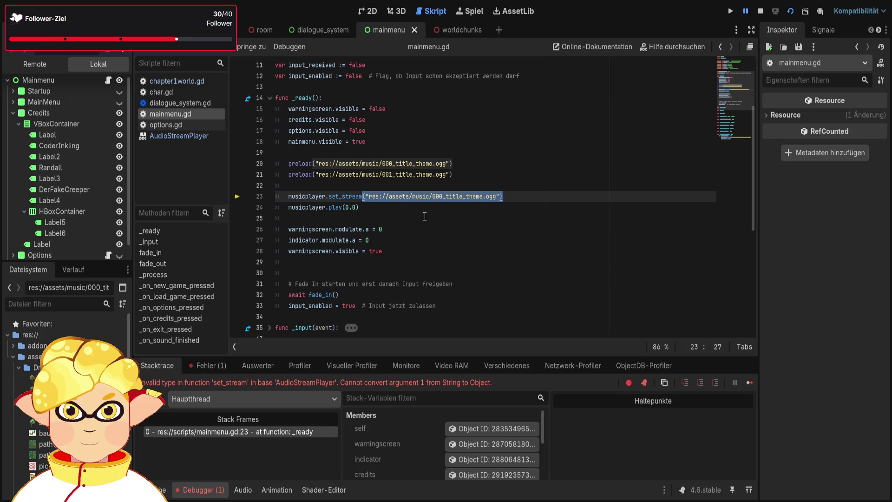
{"action": "left_click", "coordinate": [494, 222]}
Open the AudioStreamPlayer class documentation and jump to the stream property.
{"action": "left_click", "coordinate": [177, 134]}
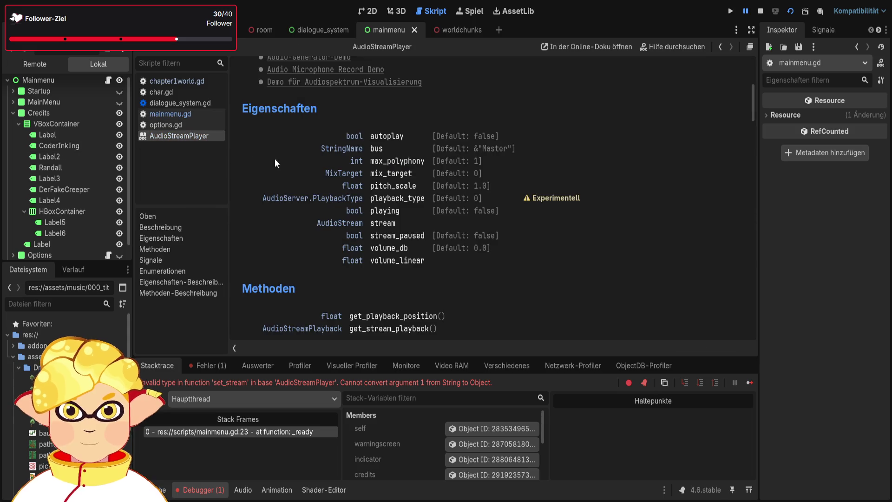
{"action": "scroll", "coordinate": [260, 160], "scroll_direction": "down", "scroll_amount": 5}
{"action": "scroll", "coordinate": [404, 245], "scroll_direction": "up", "scroll_amount": 7}
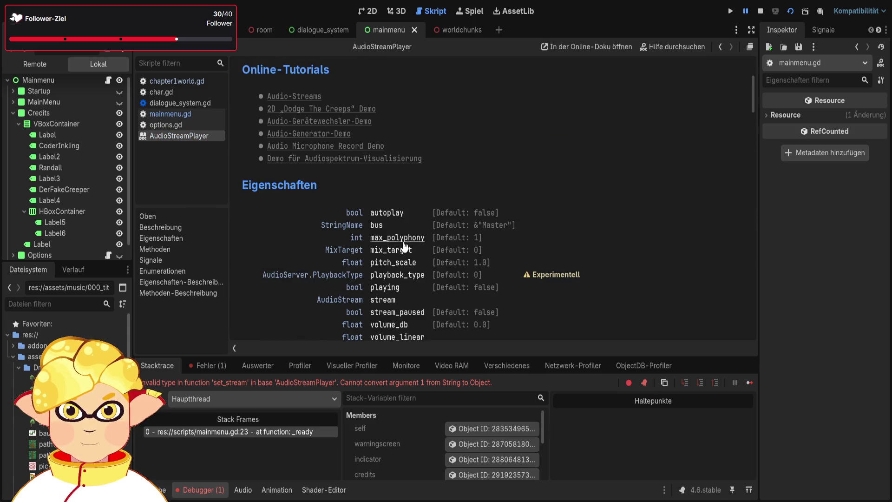
{"action": "scroll", "coordinate": [371, 221], "scroll_direction": "down", "scroll_amount": 1}
{"action": "scroll", "coordinate": [345, 185], "scroll_direction": "down", "scroll_amount": 1}
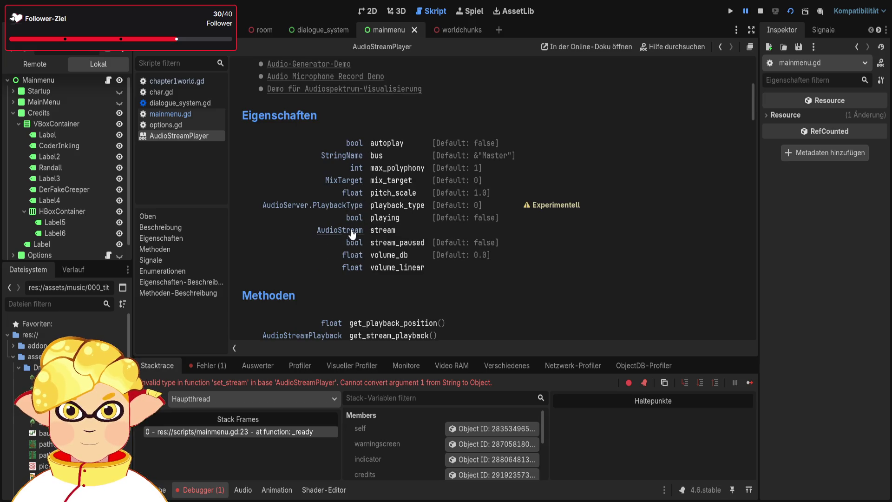
{"action": "left_click", "coordinate": [383, 231]}
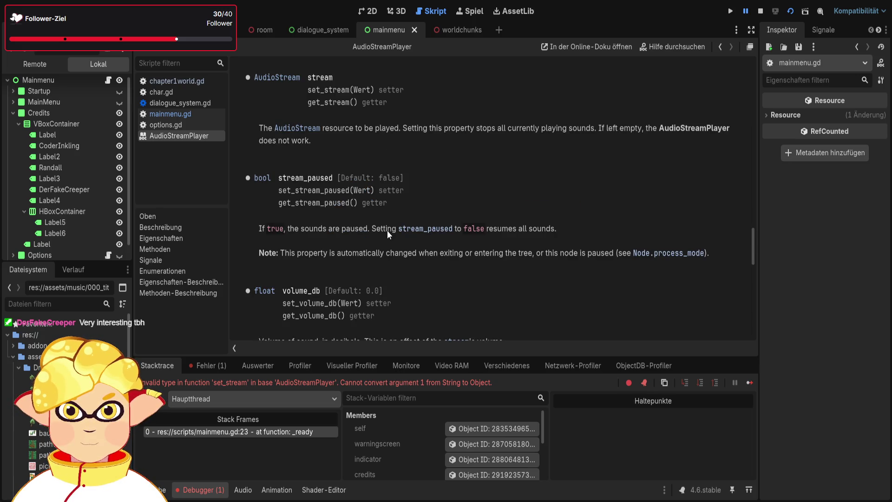
Read through the stream property description and its set_stream setter parameter.
{"action": "left_click_drag", "start_coordinate": [306, 89], "coordinate": [333, 90]}
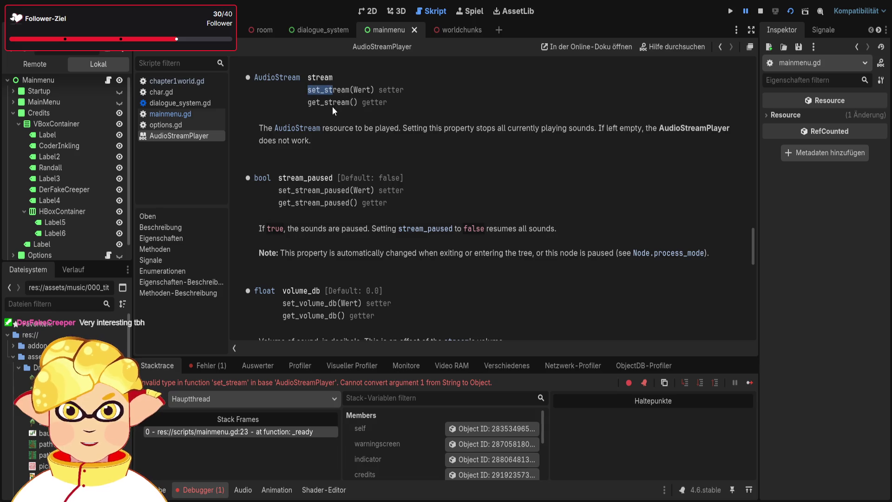
{"action": "double_click", "coordinate": [259, 126]}
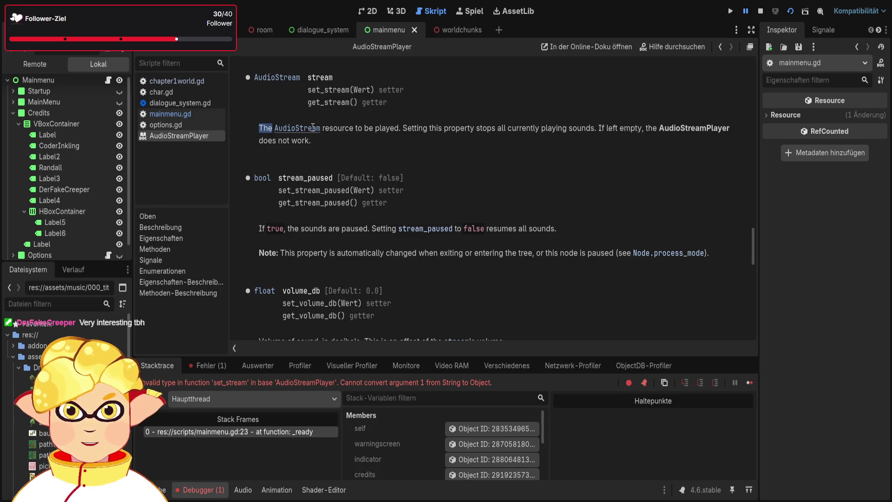
{"action": "left_click", "coordinate": [469, 130]}
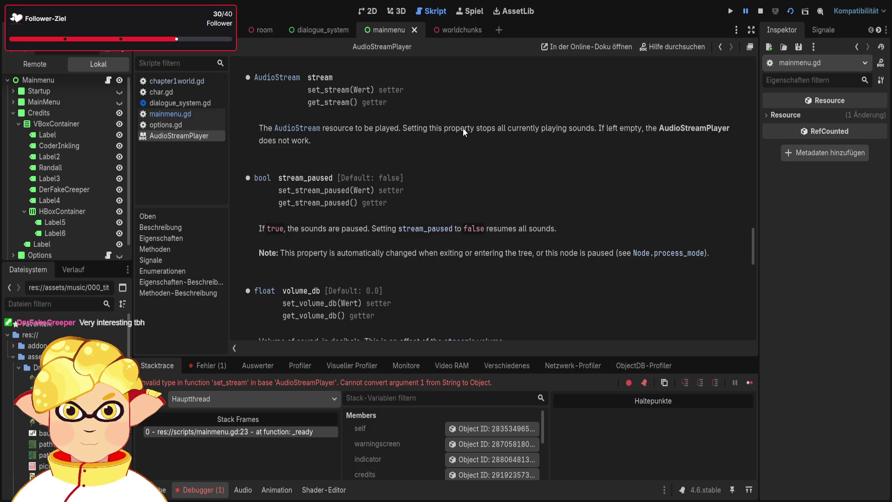
{"action": "left_click_drag", "start_coordinate": [401, 128], "coordinate": [258, 127]}
{"action": "left_click", "coordinate": [583, 129], "text": "shift"}
{"action": "mouse_move", "coordinate": [583, 128]}
{"action": "left_mouse_down"}
{"action": "mouse_move", "coordinate": [550, 132]}
{"action": "mouse_move", "coordinate": [728, 130]}
{"action": "left_mouse_up"}
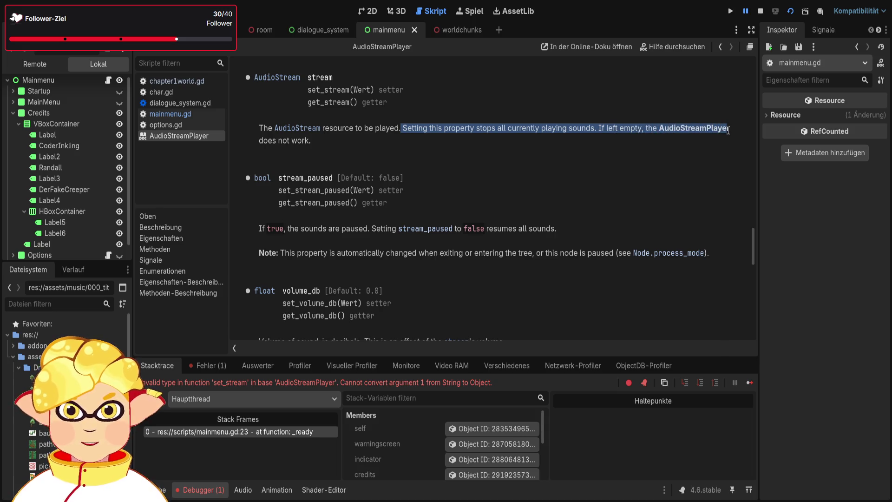
{"action": "left_click_drag", "start_coordinate": [259, 139], "coordinate": [323, 139]}
{"action": "left_click", "coordinate": [361, 150]}
{"action": "scroll", "coordinate": [362, 150], "scroll_direction": "up", "scroll_amount": 3}
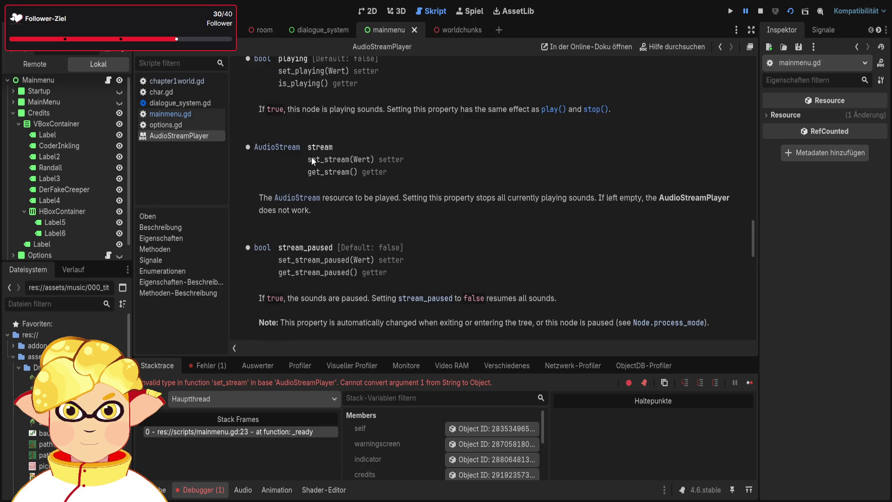
{"action": "left_click_drag", "start_coordinate": [307, 147], "coordinate": [333, 149]}
{"action": "mouse_move", "coordinate": [307, 160]}
{"action": "left_mouse_down"}
{"action": "mouse_move", "coordinate": [369, 159]}
{"action": "mouse_move", "coordinate": [309, 163]}
{"action": "left_mouse_up"}
{"action": "left_click", "coordinate": [309, 160]}
Review the playback type description, then open dialogue_system.gd and chapter1world.gd.
{"action": "scroll", "coordinate": [309, 162], "scroll_direction": "up", "scroll_amount": 2}
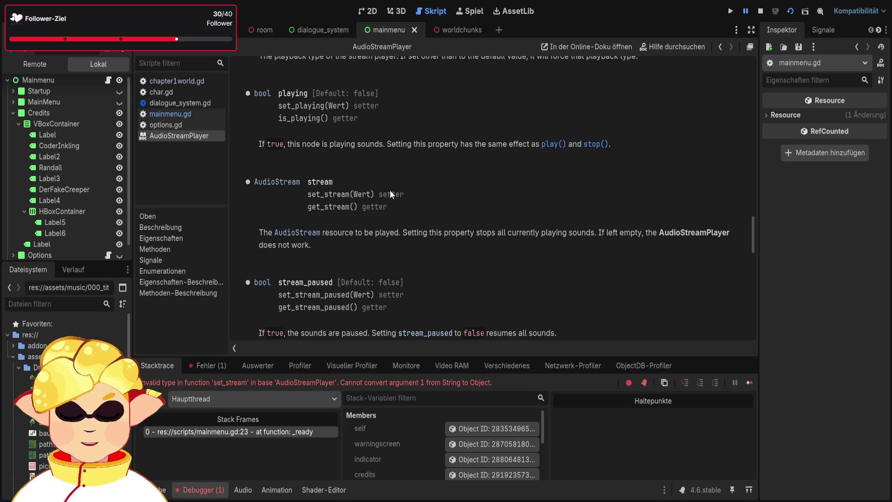
{"action": "scroll", "coordinate": [446, 198], "scroll_direction": "up", "scroll_amount": 4}
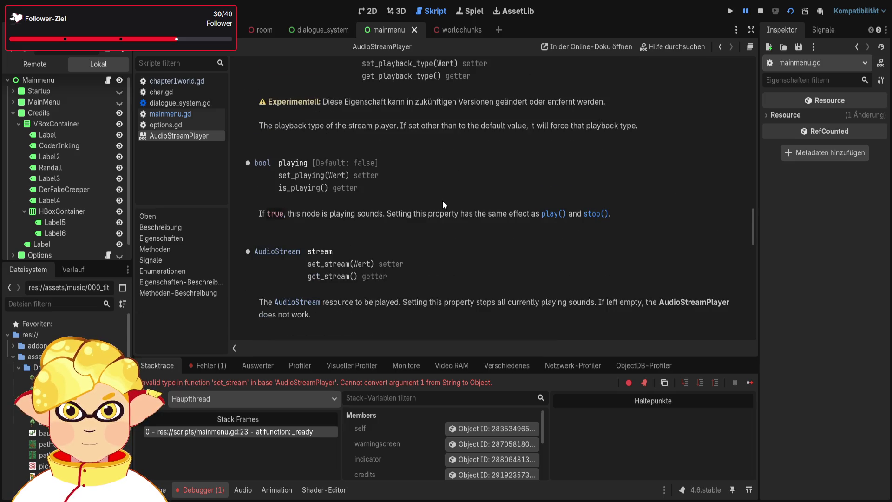
{"action": "scroll", "coordinate": [441, 200], "scroll_direction": "up", "scroll_amount": 2}
{"action": "scroll", "coordinate": [442, 202], "scroll_direction": "up", "scroll_amount": 2}
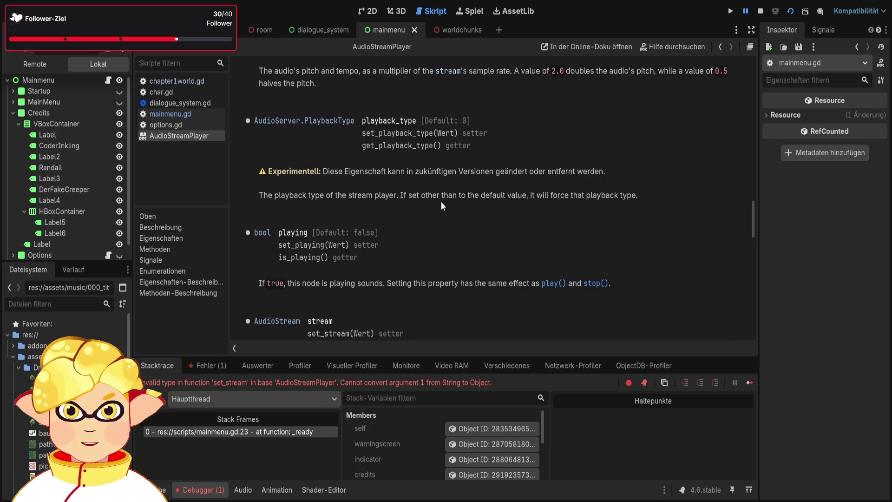
{"action": "left_click_drag", "start_coordinate": [257, 196], "coordinate": [543, 204]}
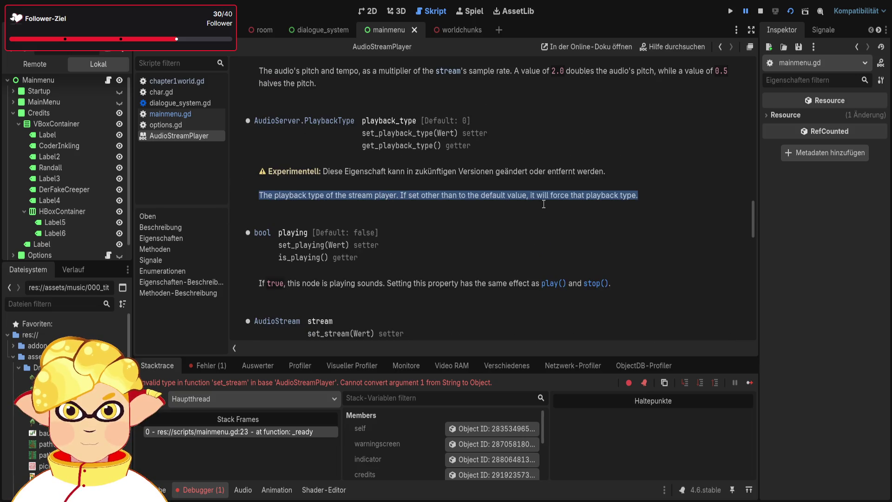
{"action": "left_click", "coordinate": [539, 205]}
{"action": "scroll", "coordinate": [511, 198], "scroll_direction": "down", "scroll_amount": 6}
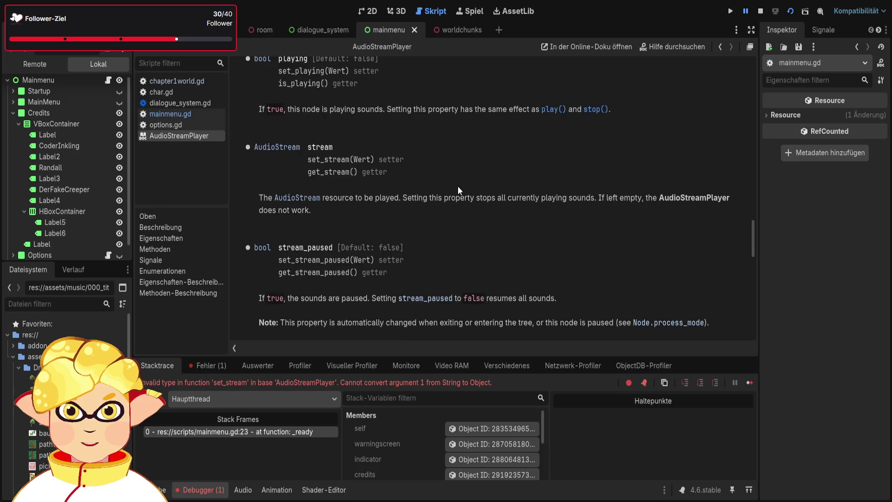
{"action": "scroll", "coordinate": [455, 190], "scroll_direction": "down", "scroll_amount": 2}
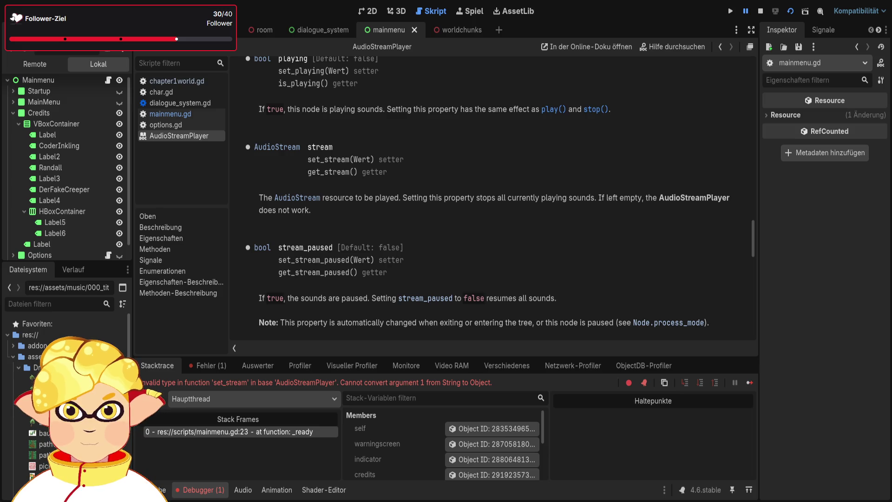
{"action": "left_click", "coordinate": [181, 103]}
{"action": "left_click", "coordinate": [176, 81]}
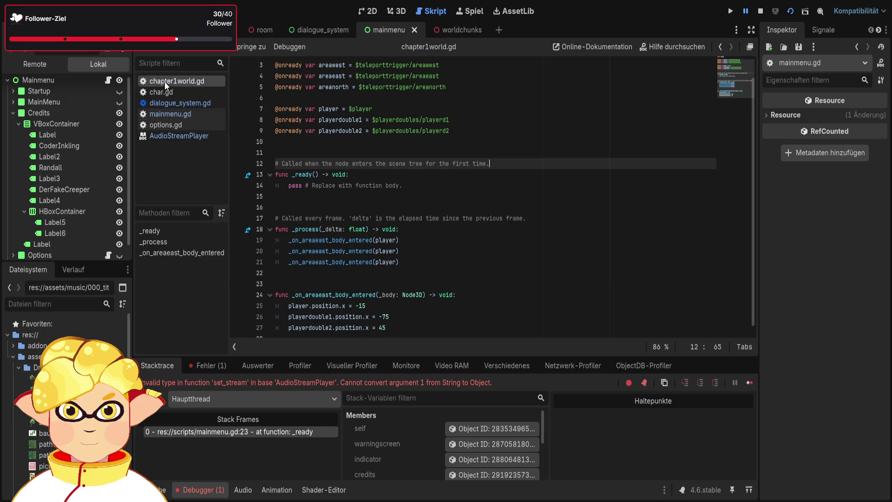
In mainmenu.gd, change line 23 to 'set_stream = load(...)' for the title theme.
{"action": "scroll", "coordinate": [513, 261], "scroll_direction": "down", "scroll_amount": 1}
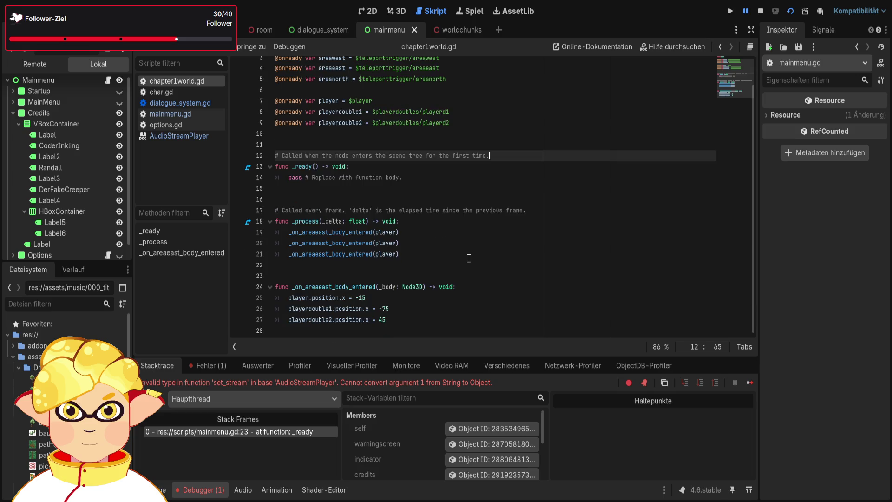
{"action": "left_click", "coordinate": [170, 114]}
{"action": "scroll", "coordinate": [373, 212], "scroll_direction": "up", "scroll_amount": 2}
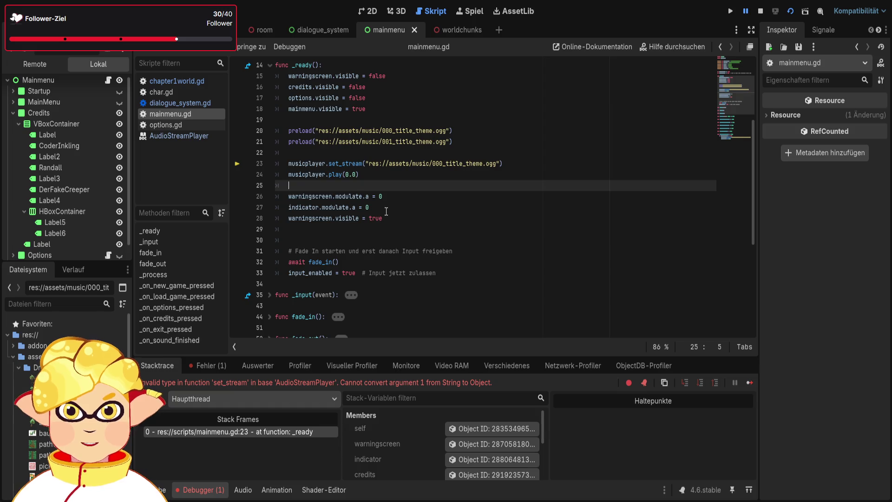
{"action": "scroll", "coordinate": [385, 218], "scroll_direction": "up", "scroll_amount": 1}
{"action": "left_click_drag", "start_coordinate": [503, 196], "coordinate": [364, 196]}
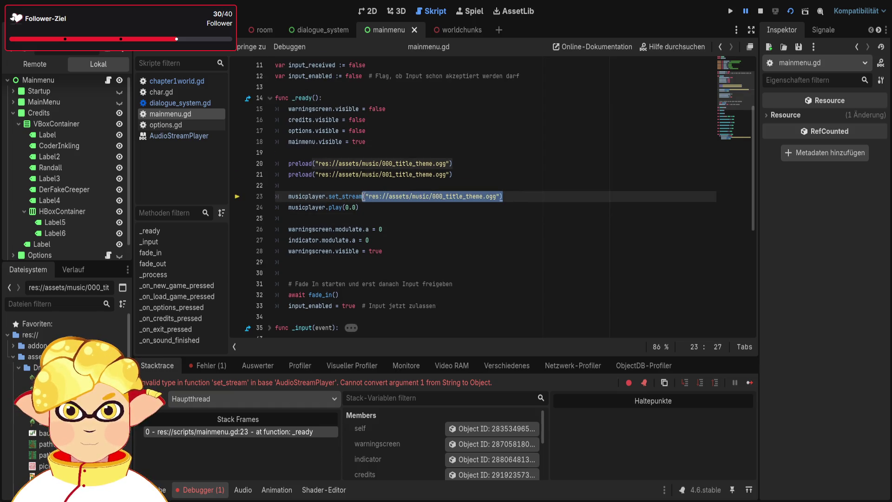
{"action": "key", "text": "Left"}
{"action": "type", "text": "= loa"}
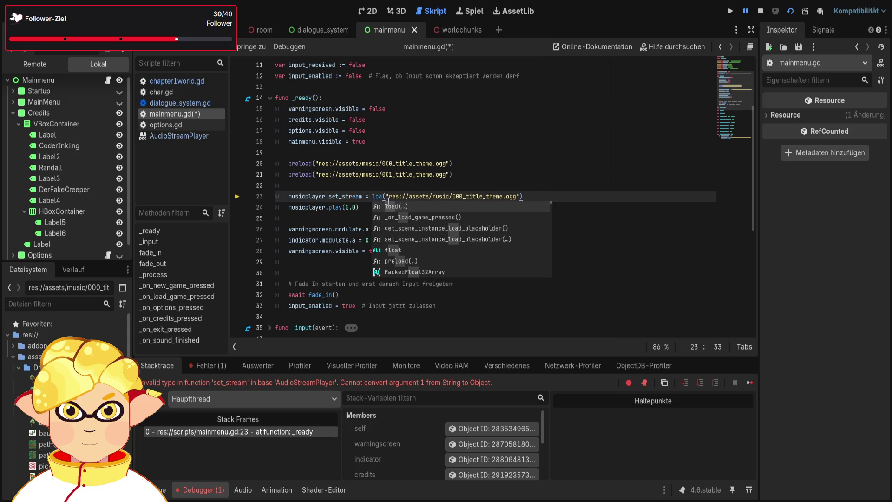
{"action": "type", "text": "d"}
{"action": "left_click", "coordinate": [640, 229]}
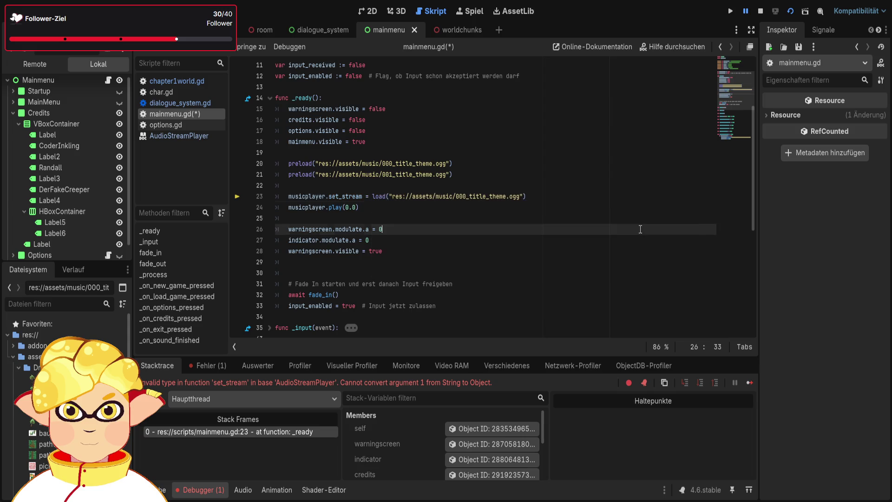
Copy the corrected line 23 and paste it over line 97.
{"action": "scroll", "coordinate": [537, 187], "scroll_direction": "down", "scroll_amount": 1}
{"action": "scroll", "coordinate": [538, 190], "scroll_direction": "up", "scroll_amount": 1}
{"action": "left_click", "coordinate": [536, 195]}
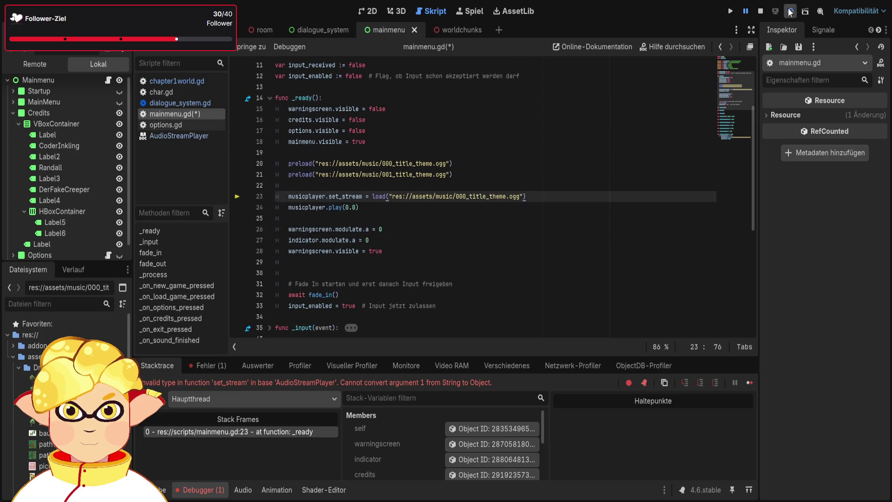
{"action": "left_click_drag", "start_coordinate": [536, 197], "coordinate": [276, 197]}
{"action": "key", "text": "ctrl+c"}
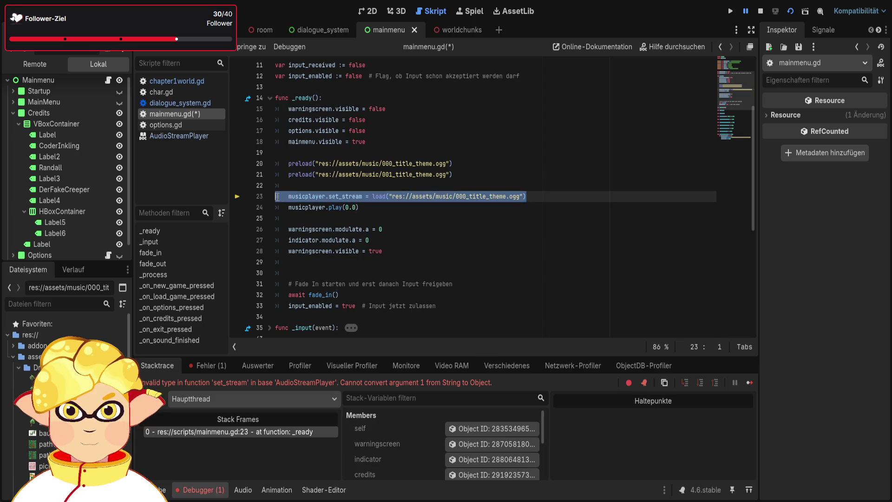
{"action": "scroll", "coordinate": [485, 231], "scroll_direction": "down", "scroll_amount": 7}
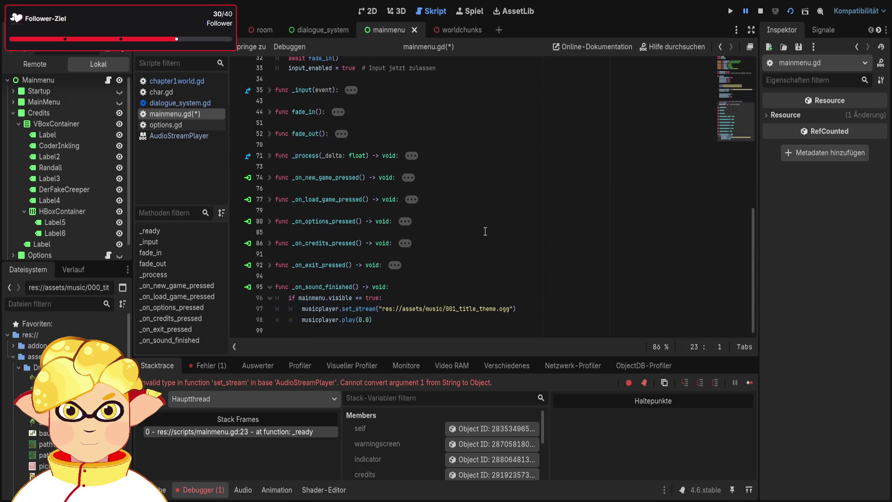
{"action": "left_click_drag", "start_coordinate": [516, 308], "coordinate": [268, 310]}
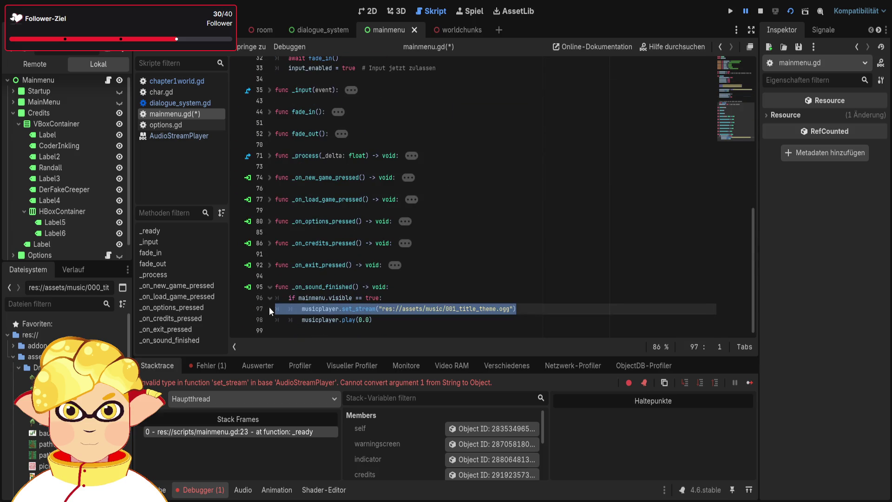
{"action": "key", "text": "ctrl+v"}
Indent the pasted line, change its track to 001, and restart the game.
{"action": "key", "text": "Tab"}
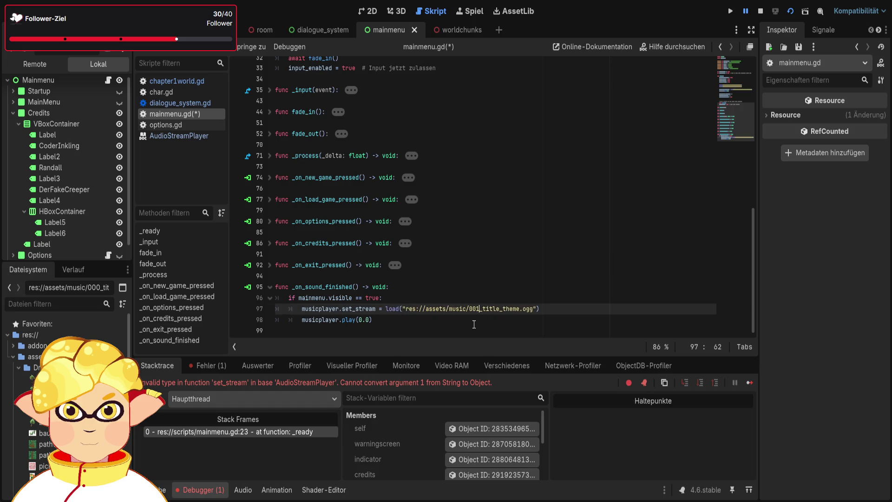
{"action": "key", "text": "BackSpace"}
{"action": "type", "text": "1"}
{"action": "left_click", "coordinate": [587, 256]}
{"action": "left_click", "coordinate": [796, 8]}
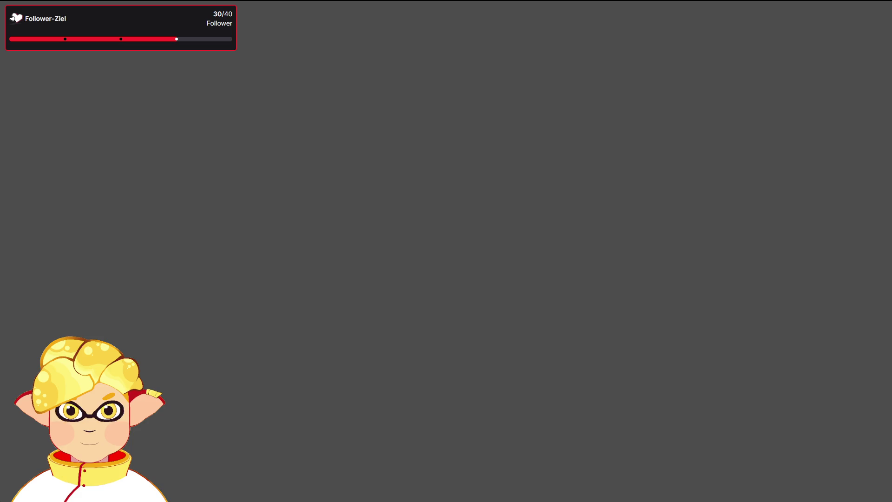
Run the game to the MINDSCAPE title menu, then close the game window.
{"action": "key", "text": "F5"}
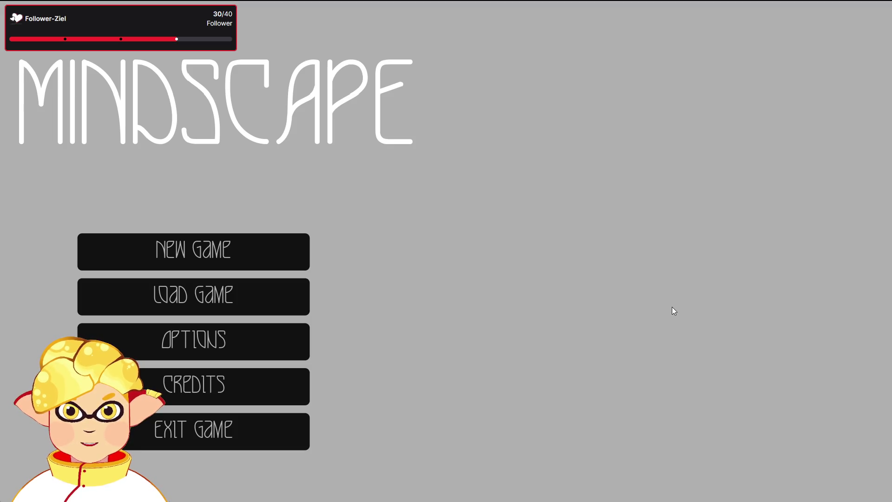
{"action": "key", "text": "alt+F4"}
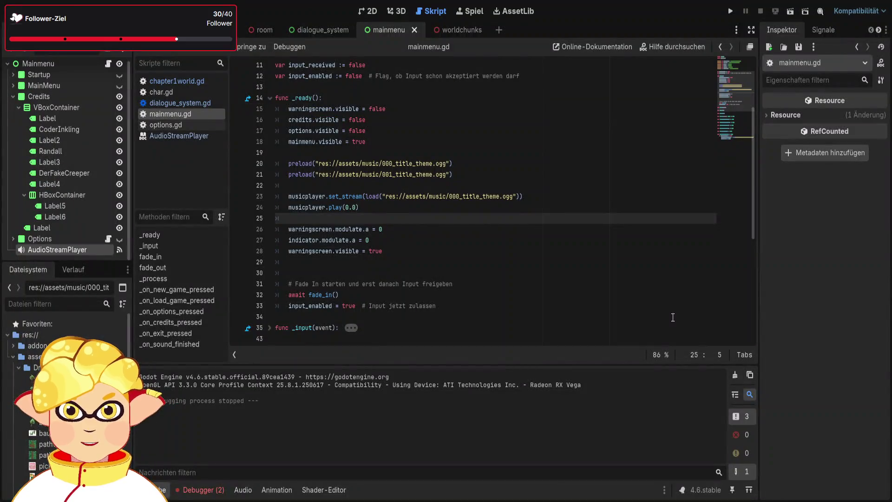
Paste line 23's set_stream(load(...)) over line 97, switch it to 001_title_theme.ogg, and run.
{"action": "left_click_drag", "start_coordinate": [550, 194], "coordinate": [289, 196]}
{"action": "key", "text": "ctrl+c"}
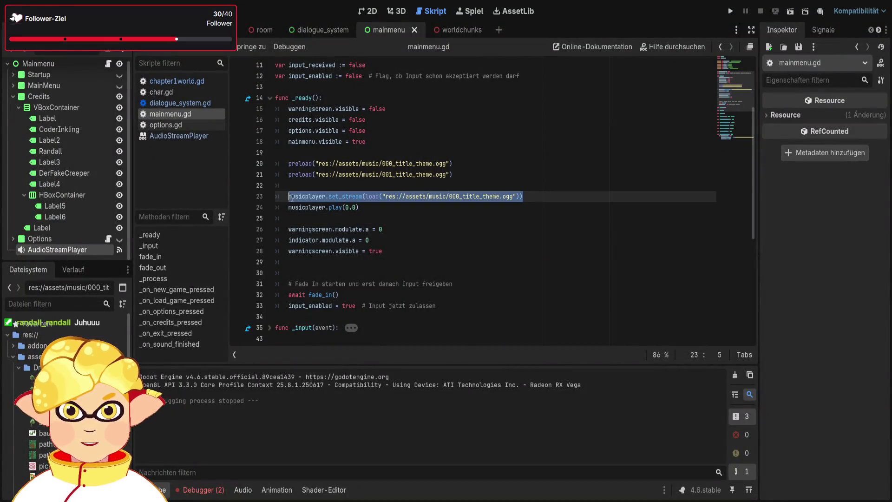
{"action": "scroll", "coordinate": [509, 239], "scroll_direction": "down", "scroll_amount": 7}
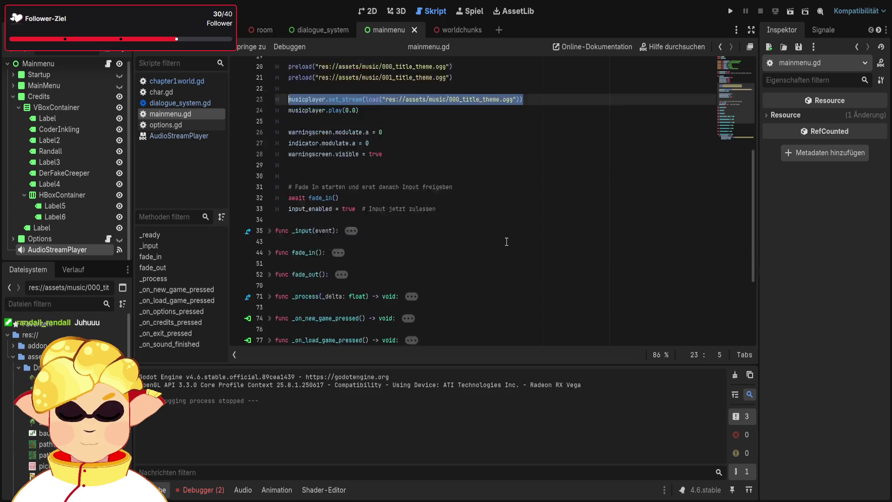
{"action": "mouse_move", "coordinate": [541, 317]}
{"action": "left_mouse_down"}
{"action": "mouse_move", "coordinate": [352, 329]}
{"action": "mouse_move", "coordinate": [369, 317]}
{"action": "mouse_move", "coordinate": [303, 318]}
{"action": "left_mouse_up"}
{"action": "key", "text": "ctrl+v"}
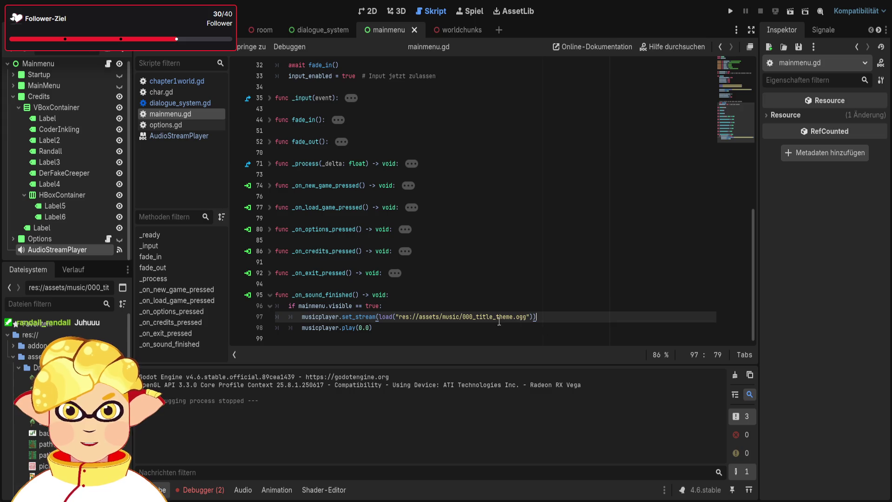
{"action": "left_click", "coordinate": [468, 316]}
{"action": "key", "text": "Delete"}
{"action": "type", "text": "1"}
{"action": "key", "text": "Up"}
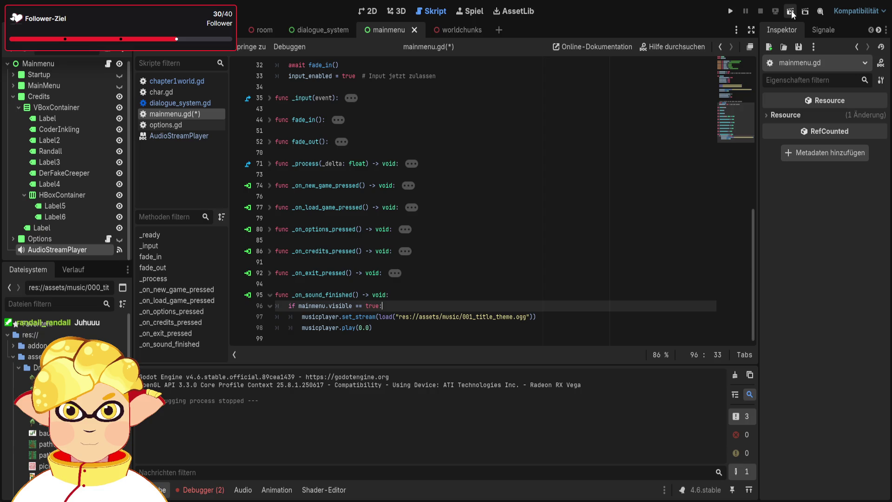
{"action": "left_click", "coordinate": [791, 12]}
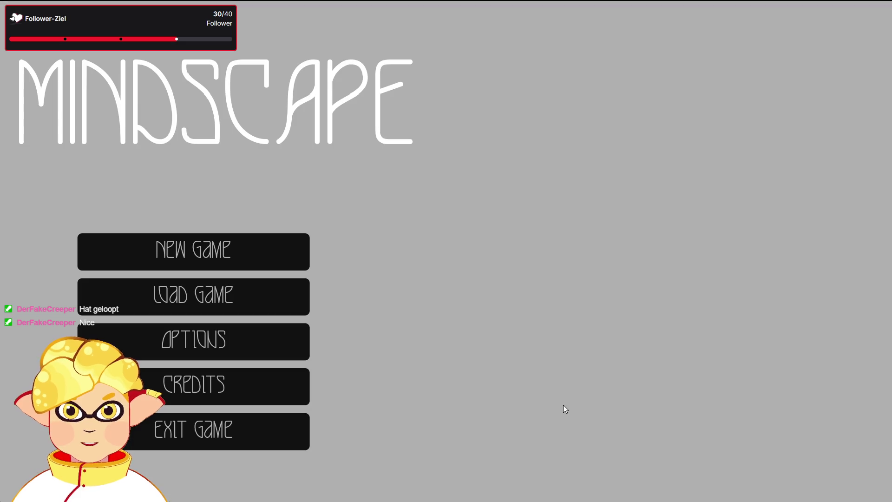
Close the MINDSCAPE game window to get back to mainmenu.gd.
{"action": "left_click", "coordinate": [302, 439]}
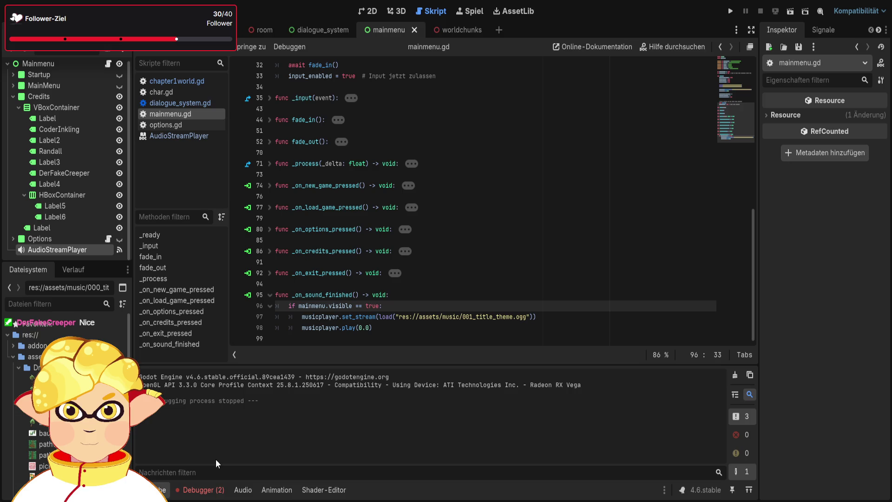
Fold the _on_sound_finished and _ready functions in mainmenu.gd.
{"action": "left_click", "coordinate": [269, 294]}
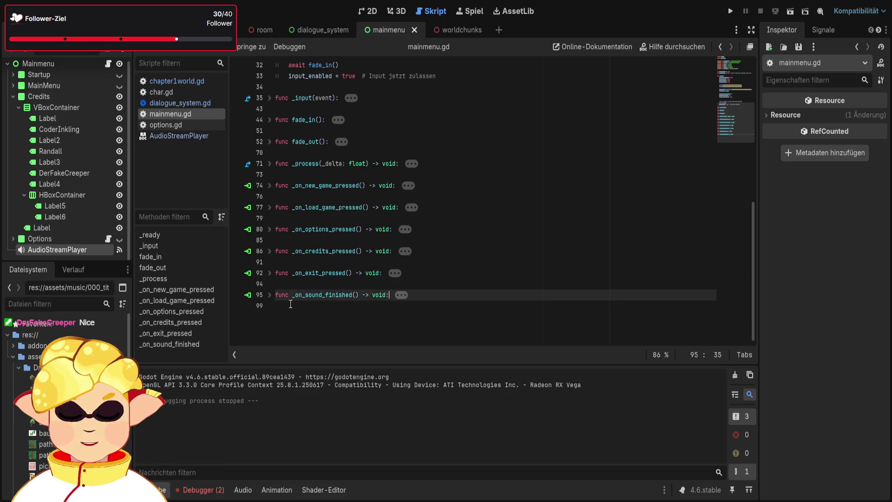
{"action": "scroll", "coordinate": [282, 302], "scroll_direction": "up", "scroll_amount": 9}
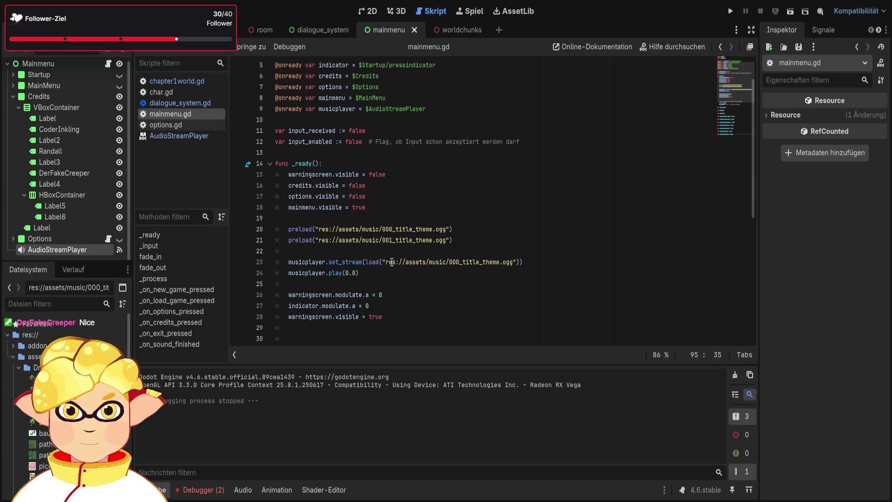
{"action": "scroll", "coordinate": [392, 262], "scroll_direction": "down", "scroll_amount": 1}
{"action": "left_click", "coordinate": [449, 219]}
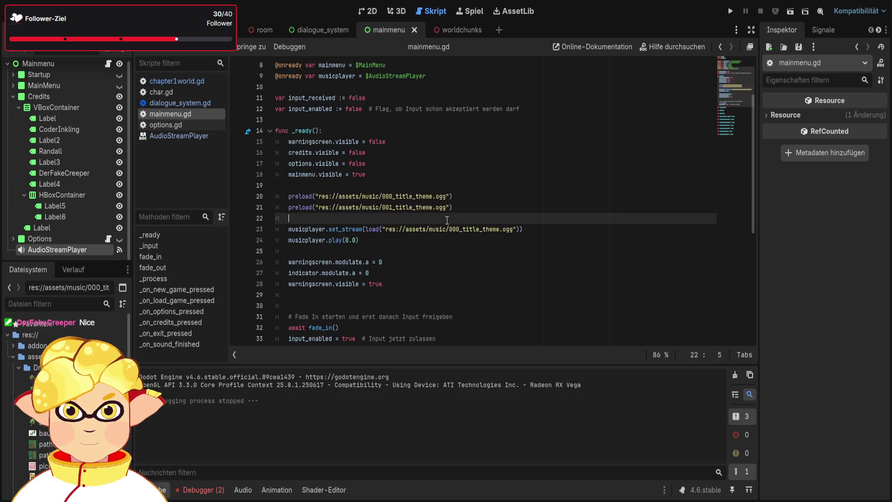
{"action": "left_click", "coordinate": [269, 131]}
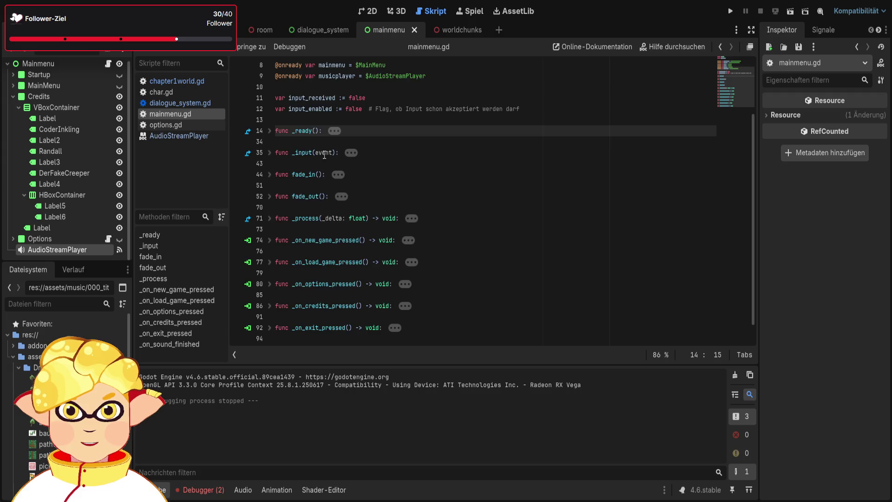
{"action": "scroll", "coordinate": [274, 142], "scroll_direction": "up", "scroll_amount": 3}
Open chapter1world.gd and its scene, select areawest, and view it in 3D.
{"action": "left_click", "coordinate": [177, 80]}
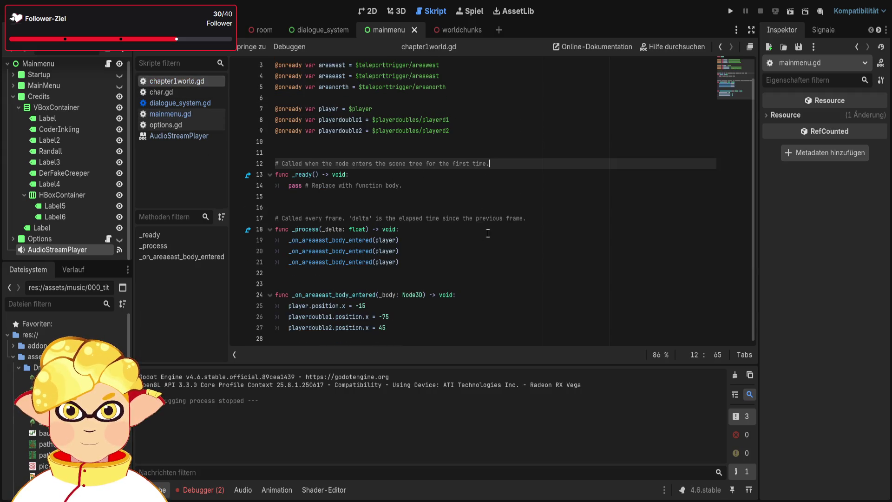
{"action": "scroll", "coordinate": [472, 255], "scroll_direction": "down", "scroll_amount": 1}
{"action": "left_click", "coordinate": [427, 337]}
{"action": "left_click", "coordinate": [219, 29]}
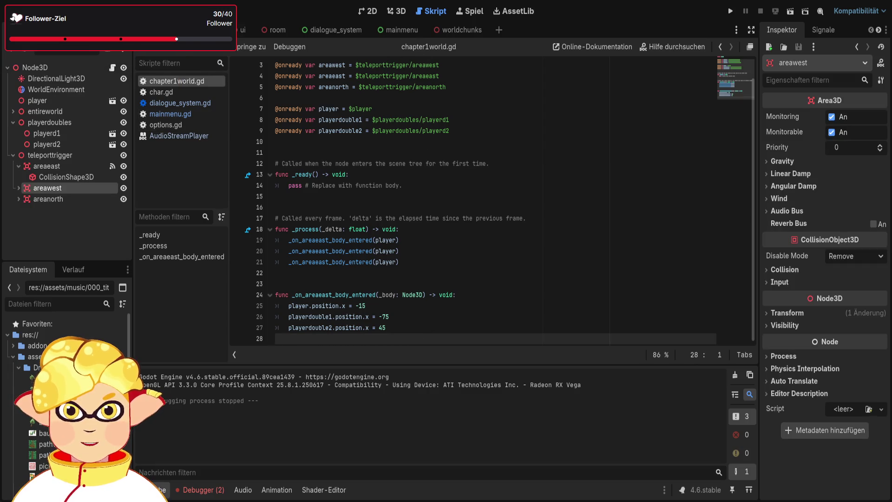
{"action": "left_click", "coordinate": [398, 11]}
{"action": "mouse_move", "coordinate": [565, 270]}
{"action": "left_mouse_down"}
{"action": "mouse_move", "coordinate": [534, 251]}
{"action": "mouse_move", "coordinate": [474, 237]}
{"action": "mouse_move", "coordinate": [549, 275]}
{"action": "left_mouse_up"}
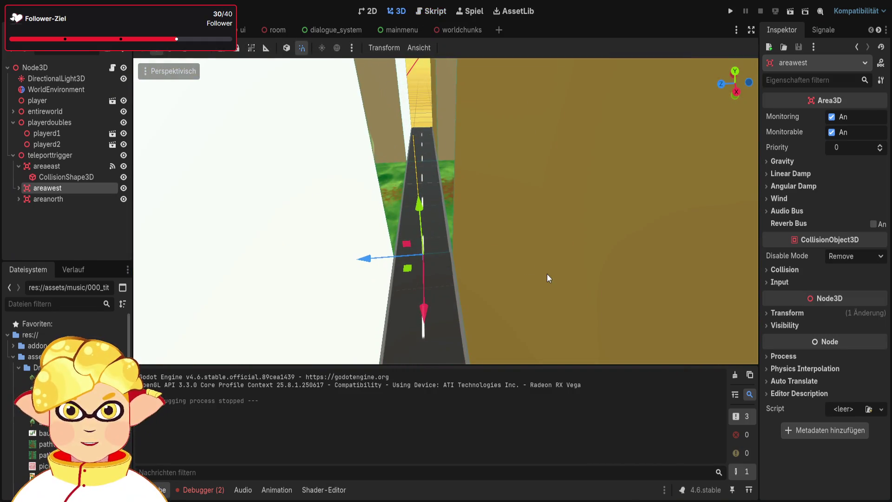
Inspect areawest's CollisionShape3D and the focused areaeast trigger down the road, then return to chapter1world.gd.
{"action": "left_click", "coordinate": [17, 188]}
{"action": "left_click", "coordinate": [58, 200]}
{"action": "left_click_drag", "start_coordinate": [287, 224], "coordinate": [353, 212]}
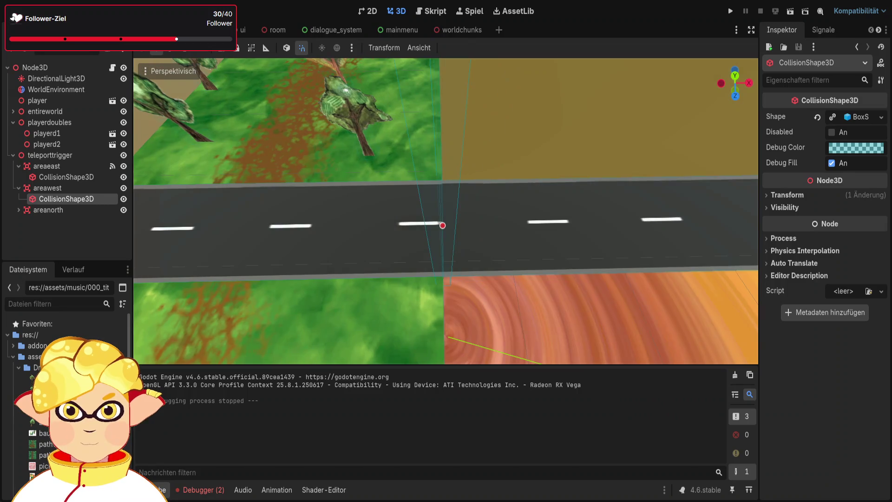
{"action": "left_click", "coordinate": [71, 168]}
{"action": "key", "text": "f"}
{"action": "mouse_move", "coordinate": [456, 231]}
{"action": "left_mouse_down"}
{"action": "mouse_move", "coordinate": [391, 235]}
{"action": "mouse_move", "coordinate": [409, 233]}
{"action": "mouse_move", "coordinate": [386, 204]}
{"action": "left_mouse_up"}
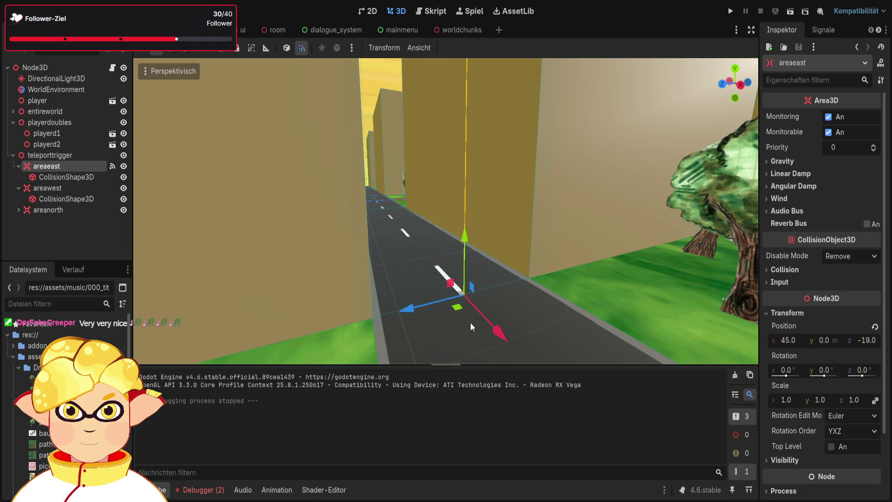
{"action": "left_click", "coordinate": [431, 12]}
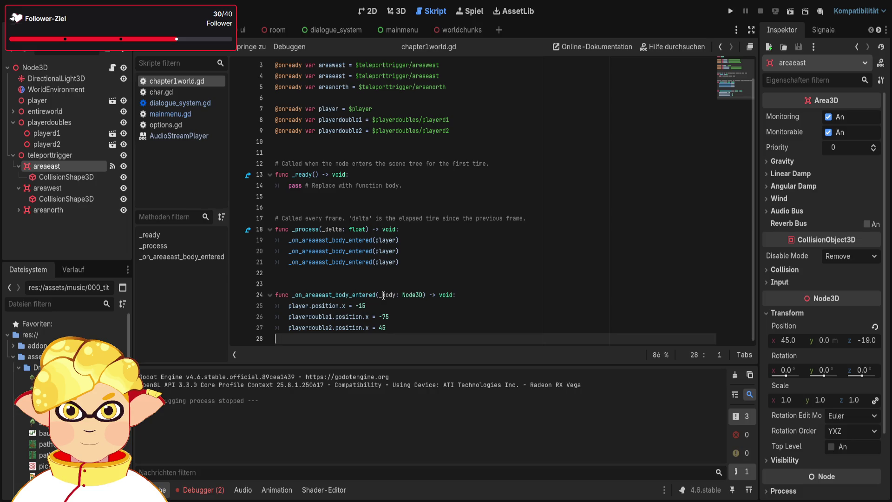
Add 'if body.name == player:' on line 25 and indent the three position lines under it.
{"action": "left_click", "coordinate": [485, 296]}
{"action": "key", "text": "Return"}
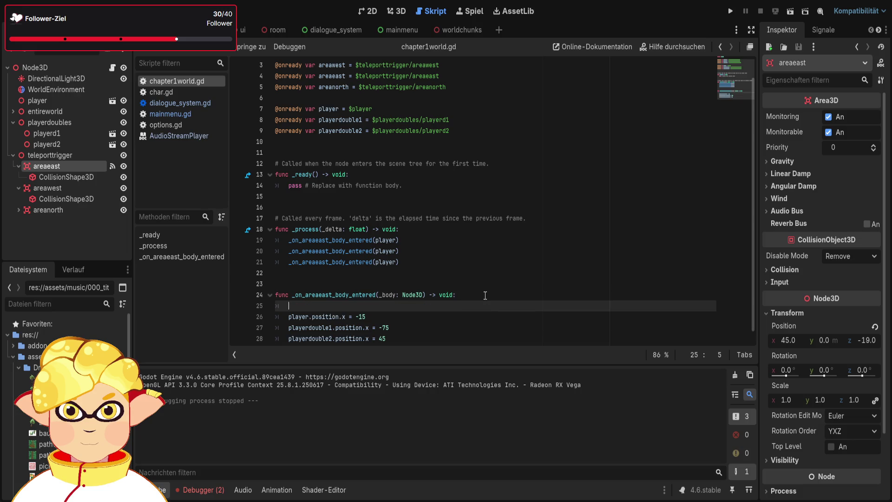
{"action": "type", "text": "body.name "}
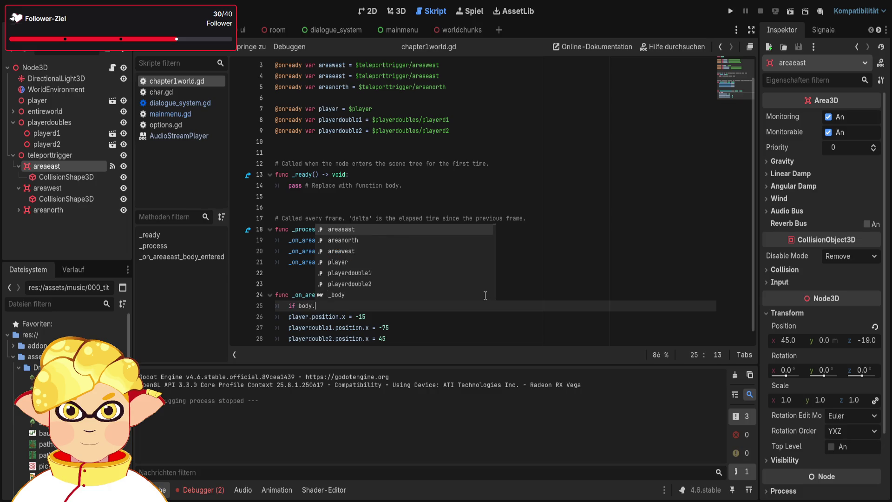
{"action": "type", "text": "== player"}
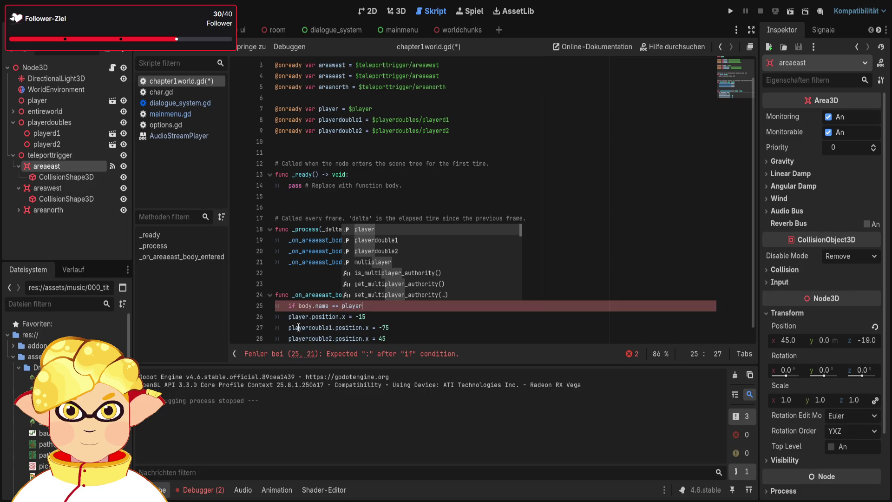
{"action": "type", "text": ":"}
{"action": "left_click", "coordinate": [288, 316]}
{"action": "key", "text": "Tab"}
{"action": "left_click", "coordinate": [286, 328]}
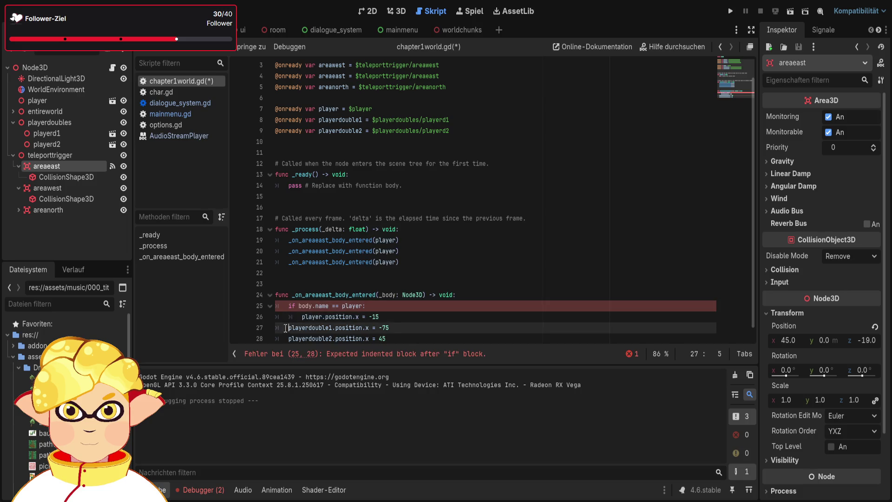
{"action": "key", "text": "Tab"}
{"action": "left_click", "coordinate": [285, 337]}
{"action": "key", "text": "Tab"}
{"action": "left_click", "coordinate": [486, 304]}
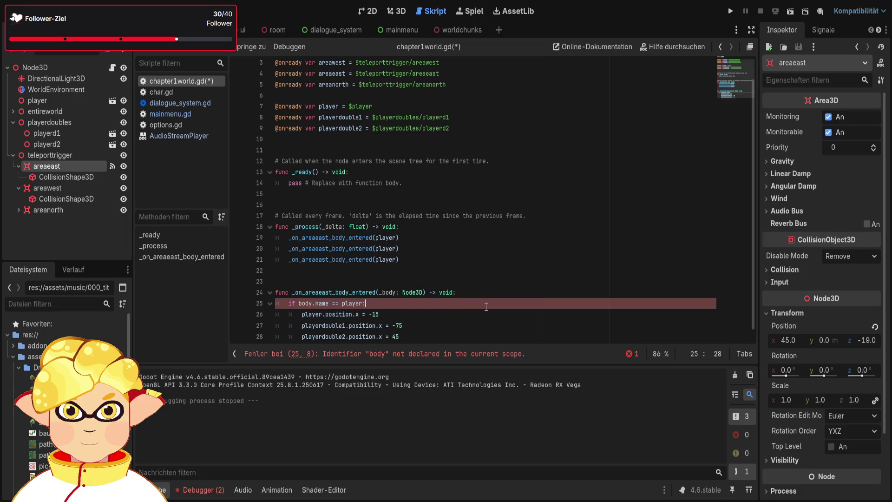
{"action": "scroll", "coordinate": [486, 307], "scroll_direction": "down", "scroll_amount": 1}
Rename the _body parameter to body and launch the game.
{"action": "left_click", "coordinate": [383, 284]}
{"action": "key", "text": "BackSpace"}
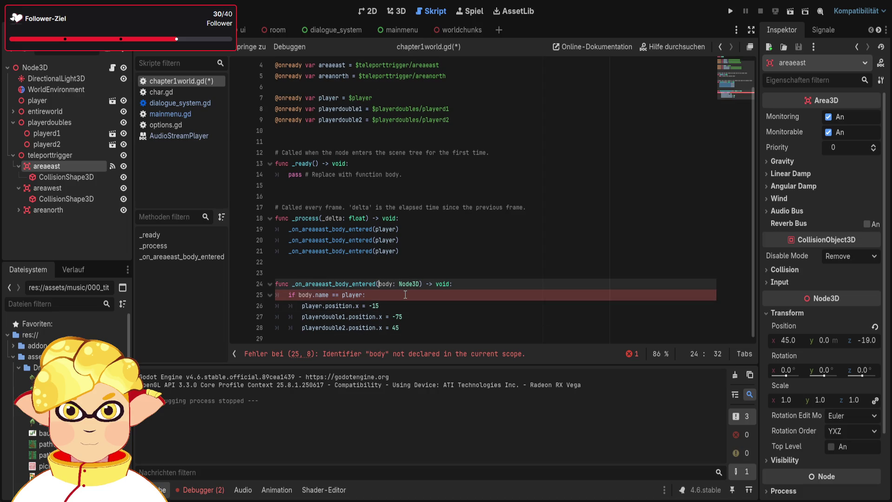
{"action": "left_click", "coordinate": [576, 283]}
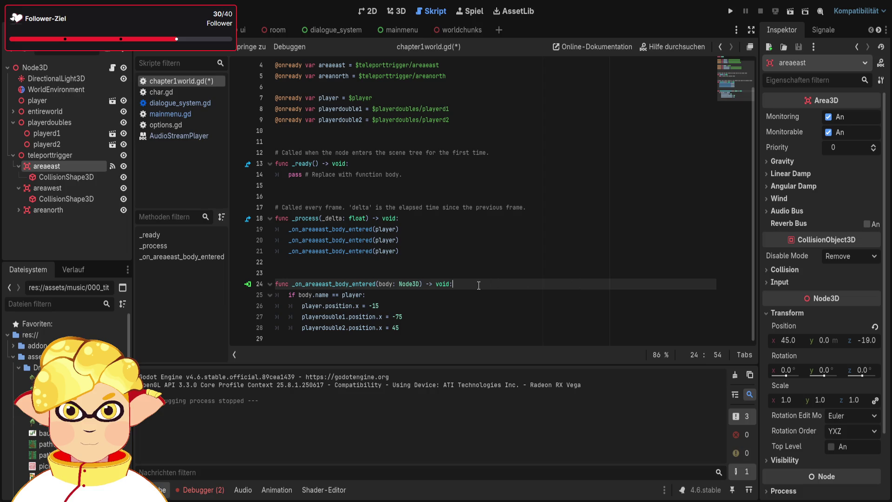
{"action": "left_click", "coordinate": [790, 15]}
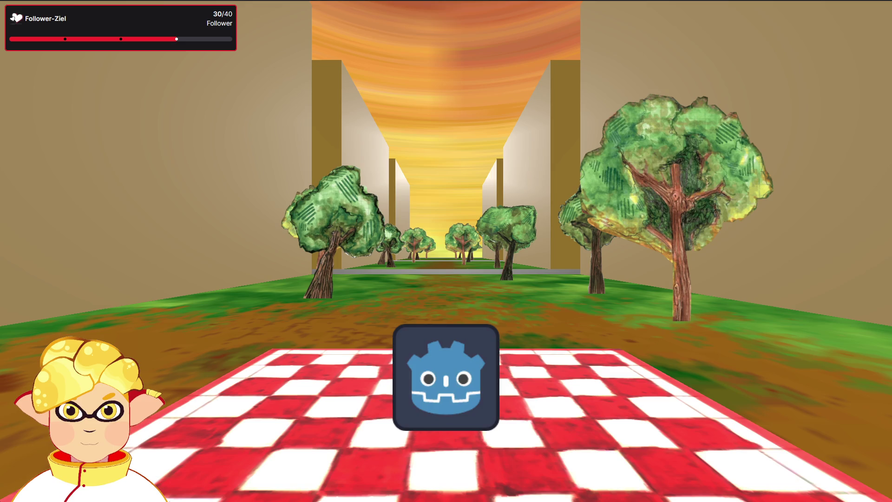
Restart the game with F5 and walk the player down the road toward the trigger.
{"action": "key", "text": "F5"}
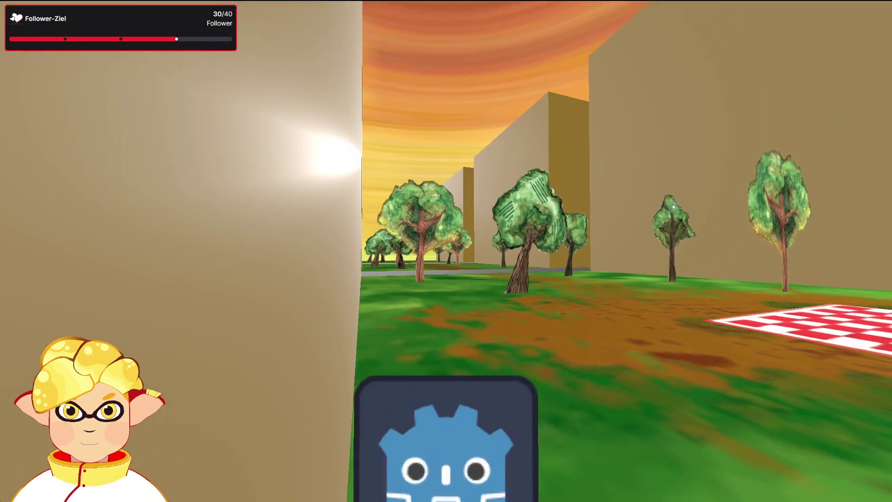
{"action": "key", "text": "w"}
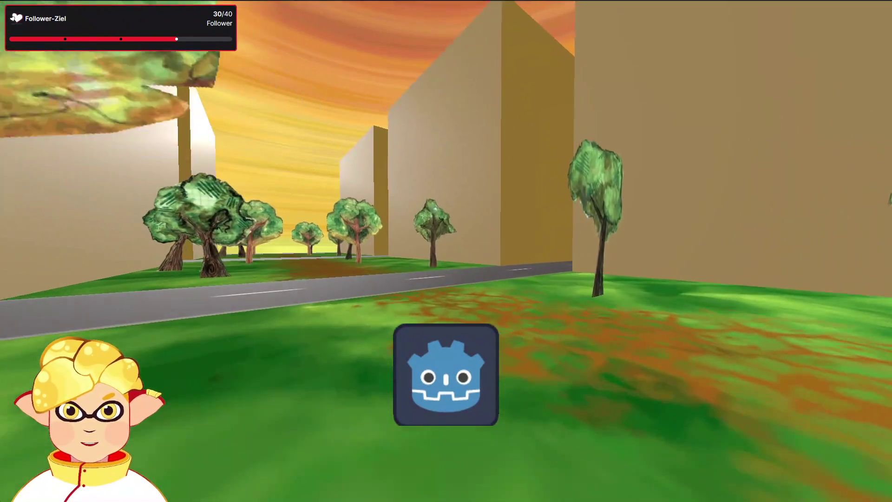
{"action": "key", "text": "w"}
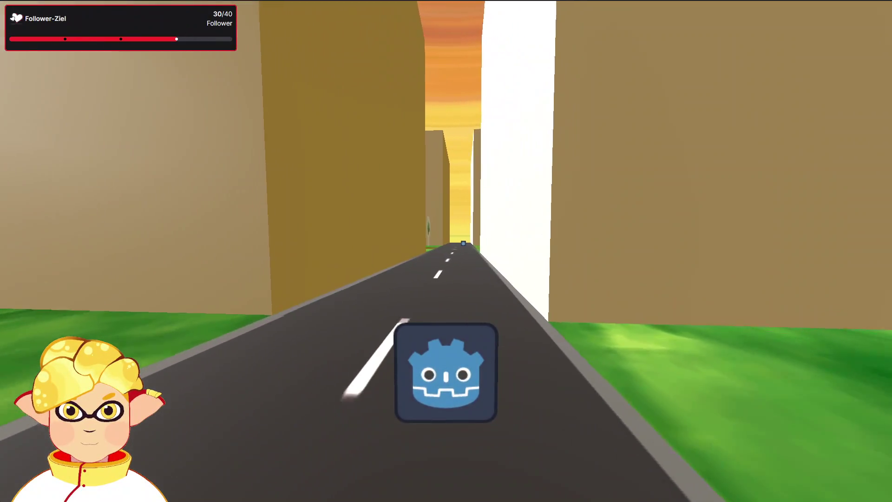
{"action": "key", "text": "w"}
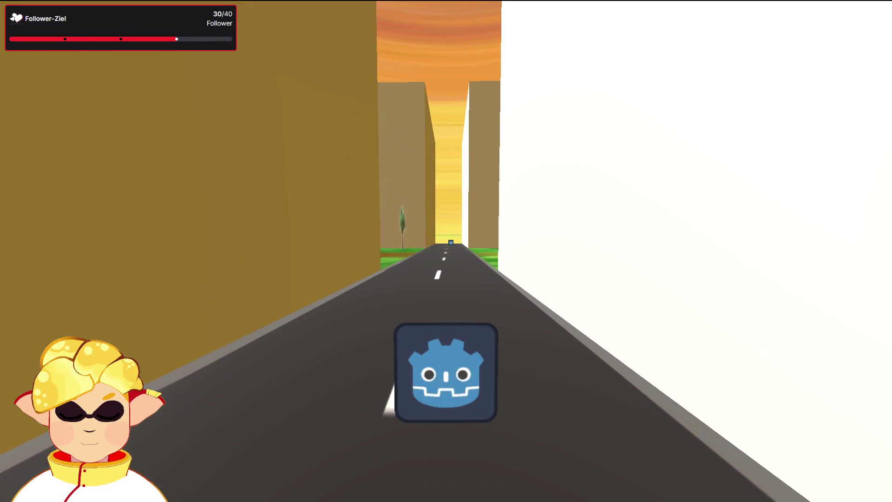
{"action": "key", "text": "w"}
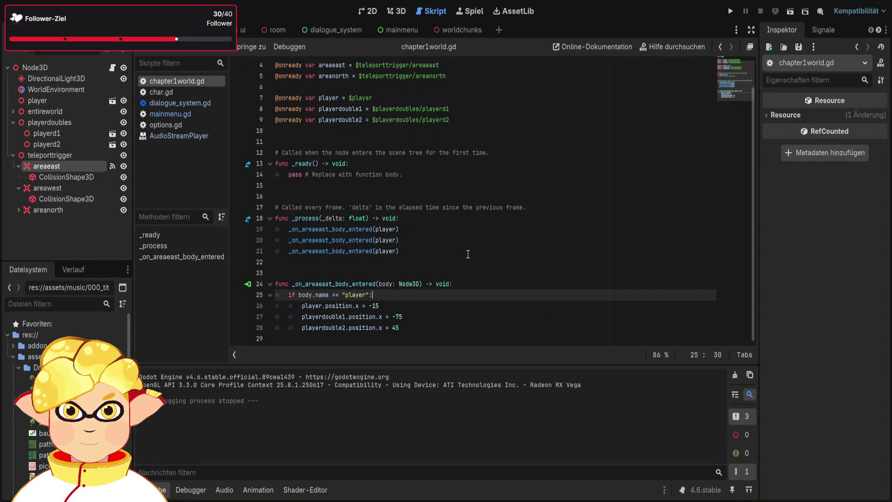
Insert print("yessir") as the first line inside the if block, then run the scene with F6.
{"action": "left_click", "coordinate": [476, 250]}
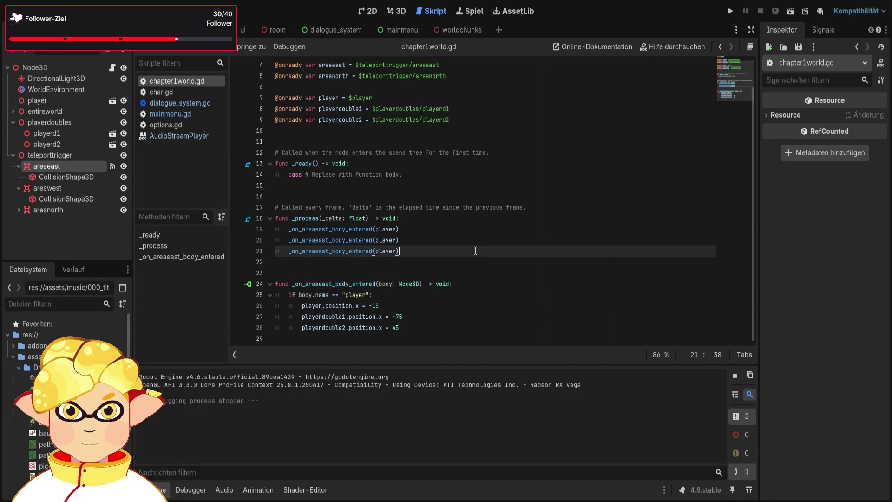
{"action": "left_click", "coordinate": [425, 295]}
{"action": "key", "text": "Return"}
{"action": "type", "text": "print"}
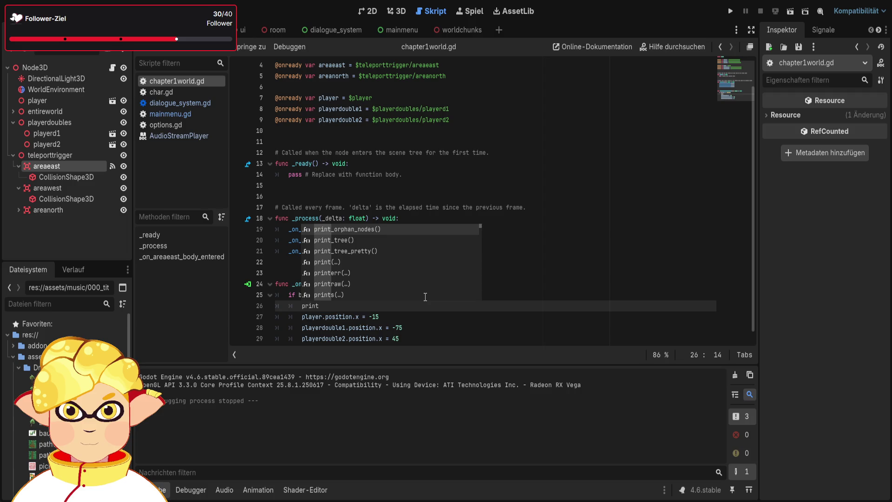
{"action": "type", "text": "(\""}
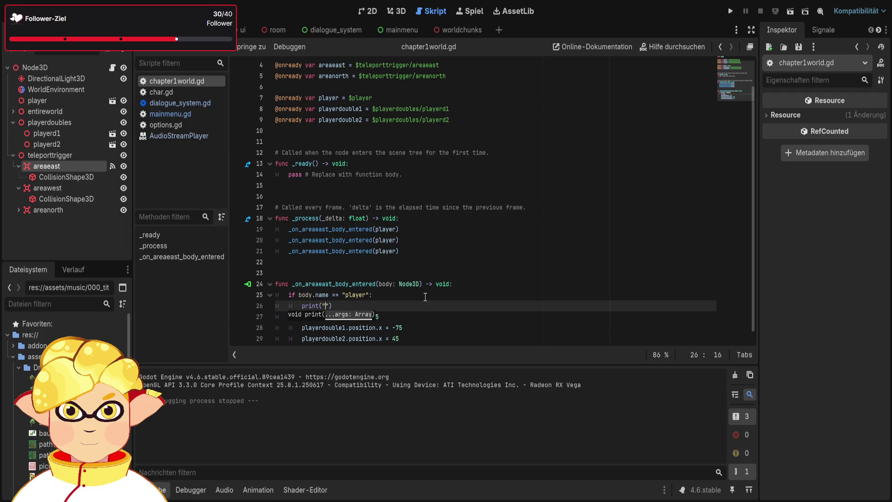
{"action": "type", "text": "sensori"}
{"action": "key", "text": "BackSpace"}
{"action": "key", "text": "BackSpace"}
{"action": "key", "text": "BackSpace"}
{"action": "type", "text": "yess"}
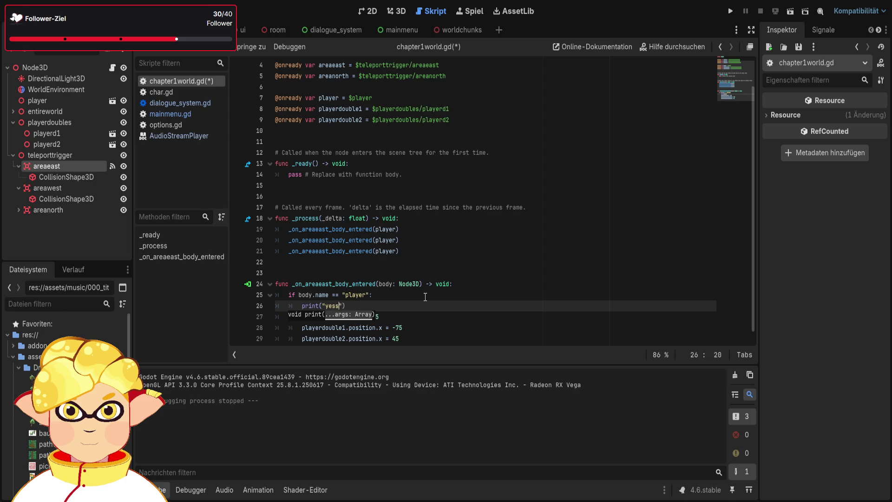
{"action": "type", "text": "ir"}
{"action": "left_click", "coordinate": [557, 328]}
{"action": "key", "text": "F6"}
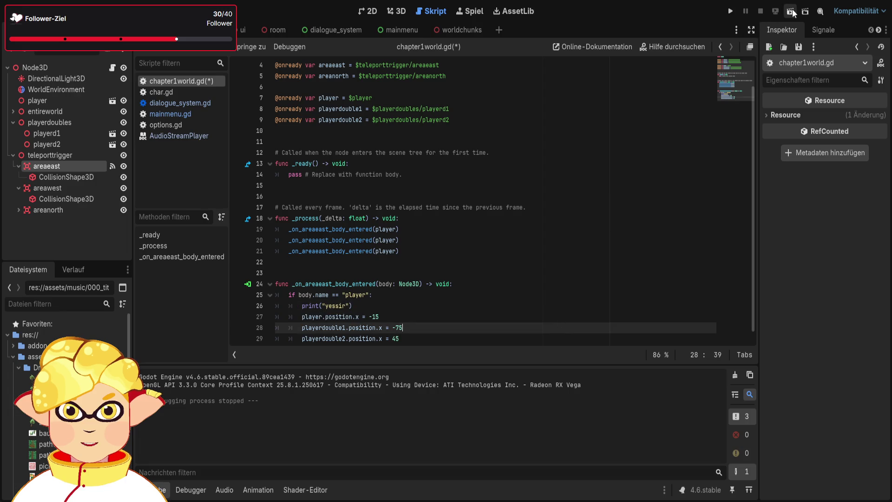
Walk the player along the road into the trigger, turn toward the trees, then stop the game with F8.
{"action": "key", "text": "w"}
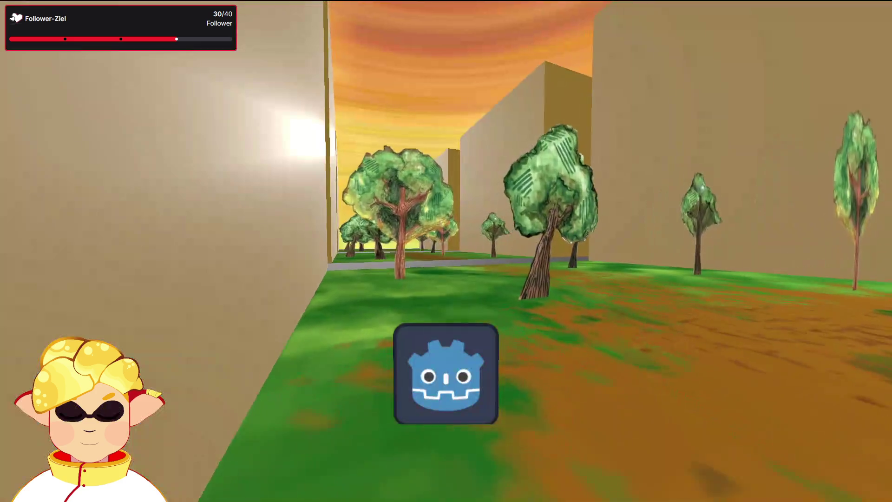
{"action": "key", "text": "w"}
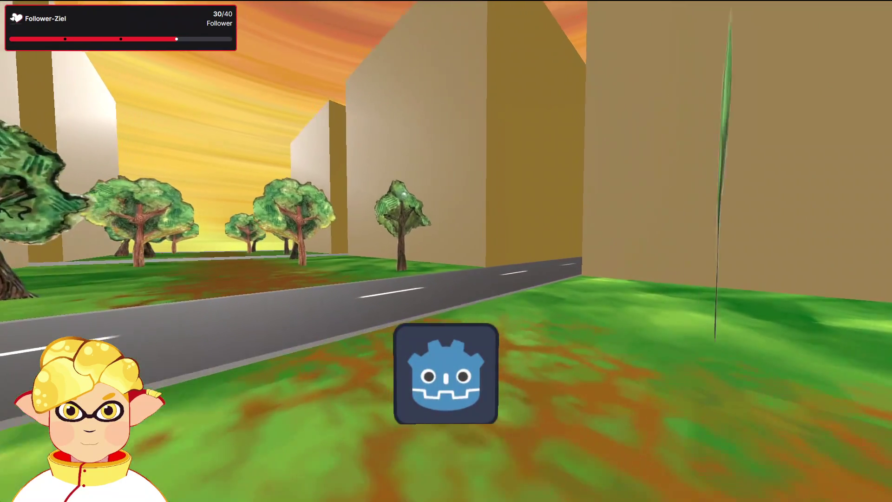
{"action": "key", "text": "w"}
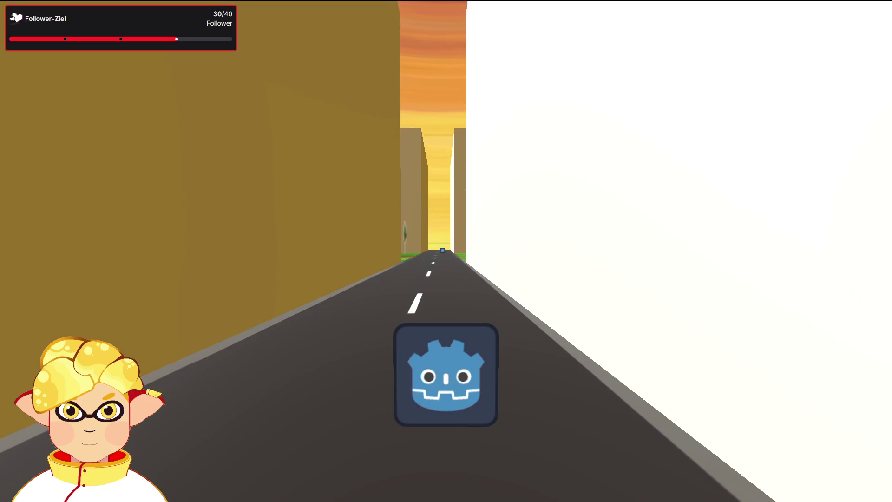
{"action": "key", "text": "a"}
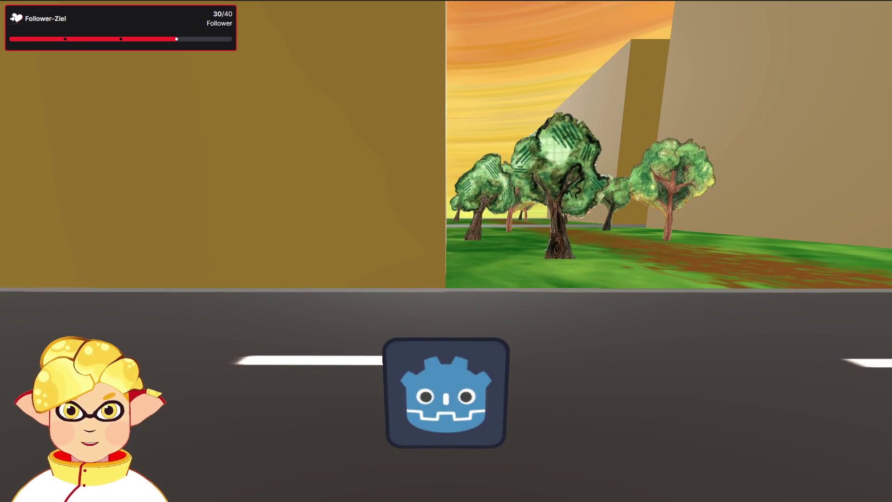
{"action": "key", "text": "F8"}
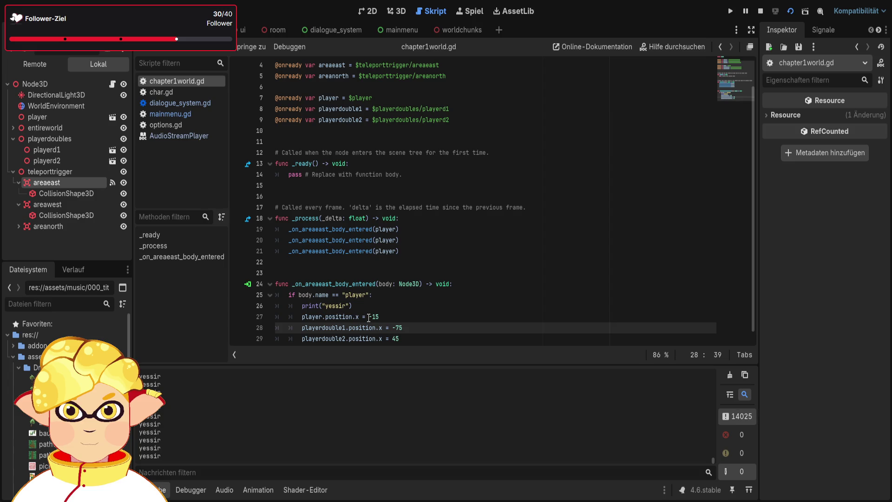
Replace the fixed x values -15, 75 and 45 on lines 27–29 with each node's position.x expression.
{"action": "left_click", "coordinate": [368, 316]}
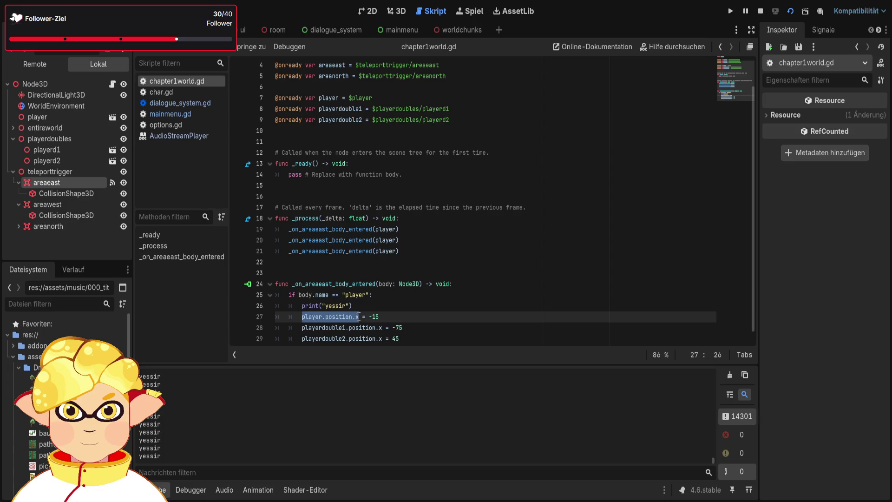
{"action": "left_click", "coordinate": [366, 317]}
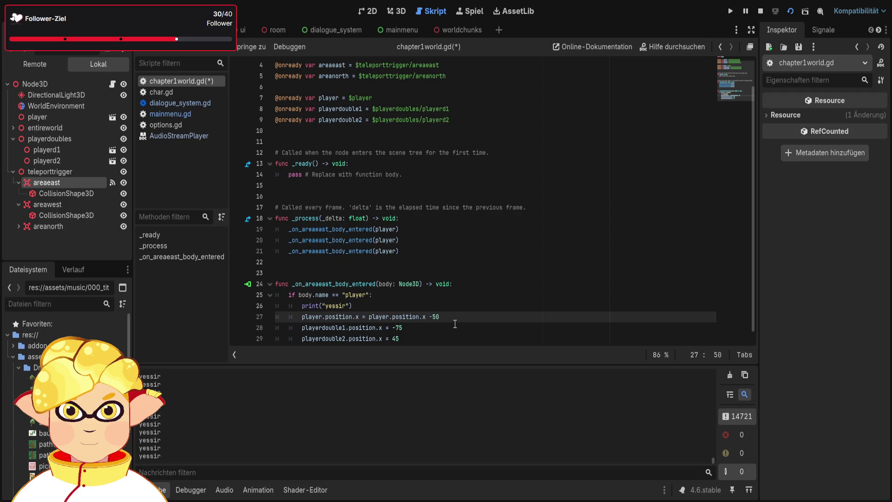
{"action": "left_click_drag", "start_coordinate": [304, 328], "coordinate": [396, 327]}
{"action": "key", "text": "ctrl+c"}
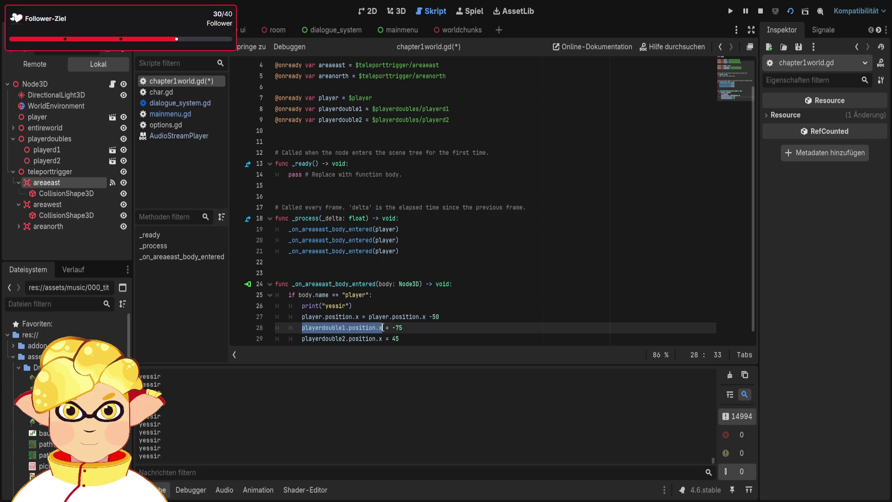
{"action": "double_click", "coordinate": [396, 328]}
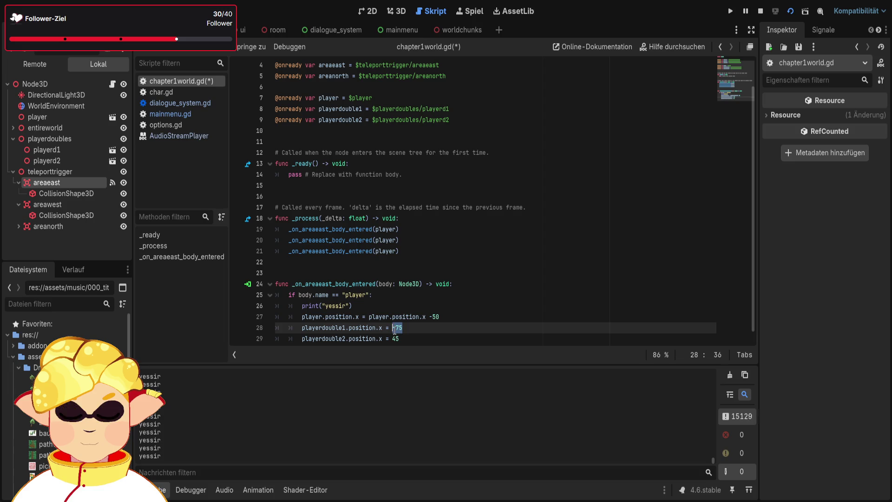
{"action": "left_click", "coordinate": [382, 342]}
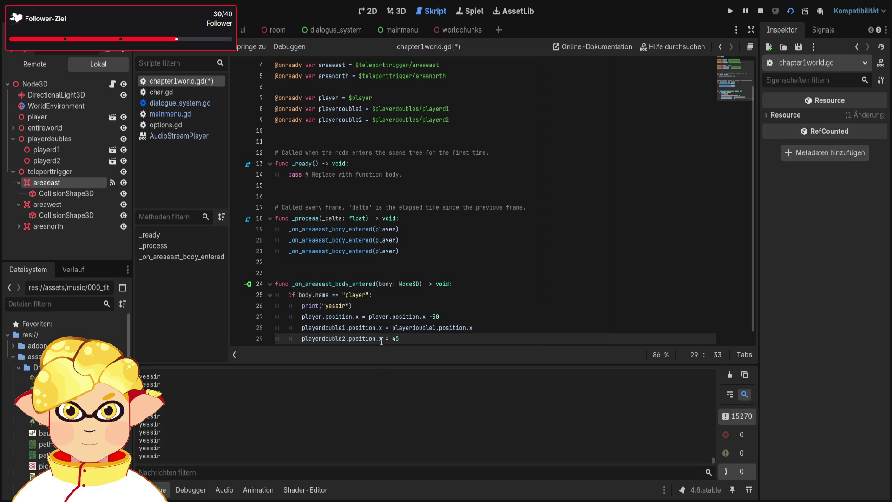
{"action": "double_click", "coordinate": [395, 338]}
{"action": "key", "text": "ctrl+v"}
Append the -50 offset to the player and both doubles' lines, then run the scene.
{"action": "left_click", "coordinate": [435, 316]}
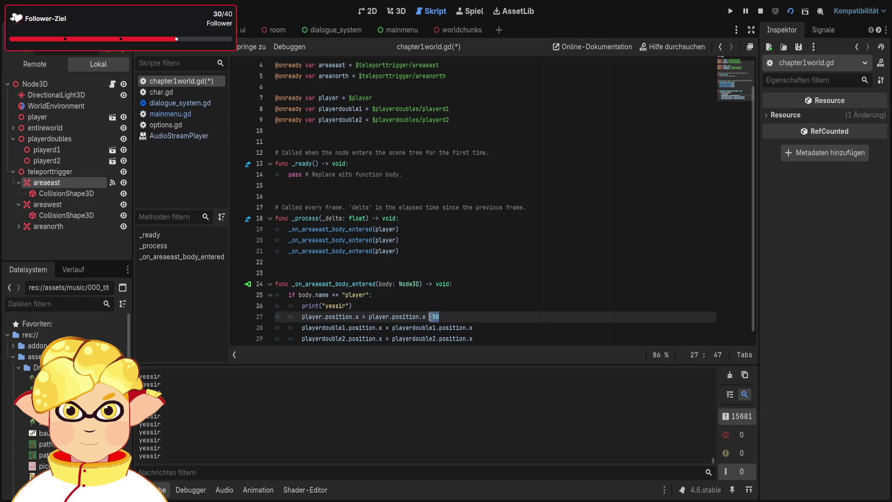
{"action": "left_click", "coordinate": [490, 328]}
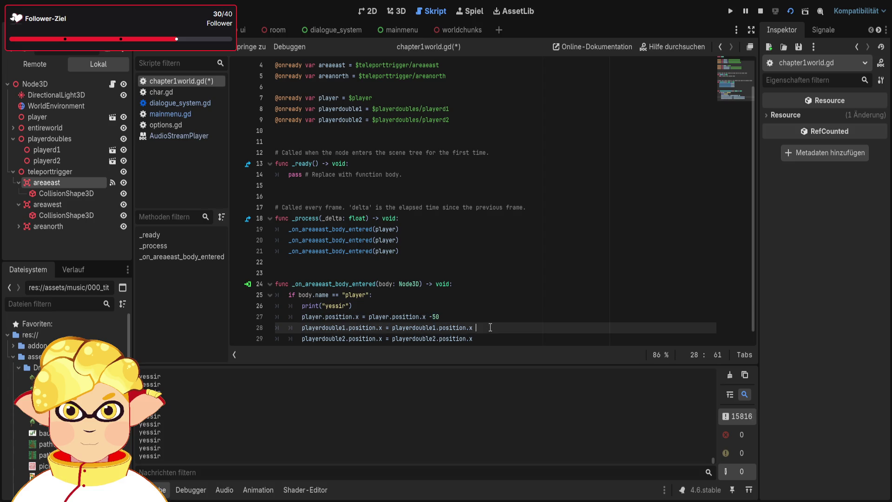
{"action": "left_click", "coordinate": [495, 343]}
{"action": "key", "text": "Up"}
{"action": "key", "text": "Up"}
{"action": "key", "text": "Up"}
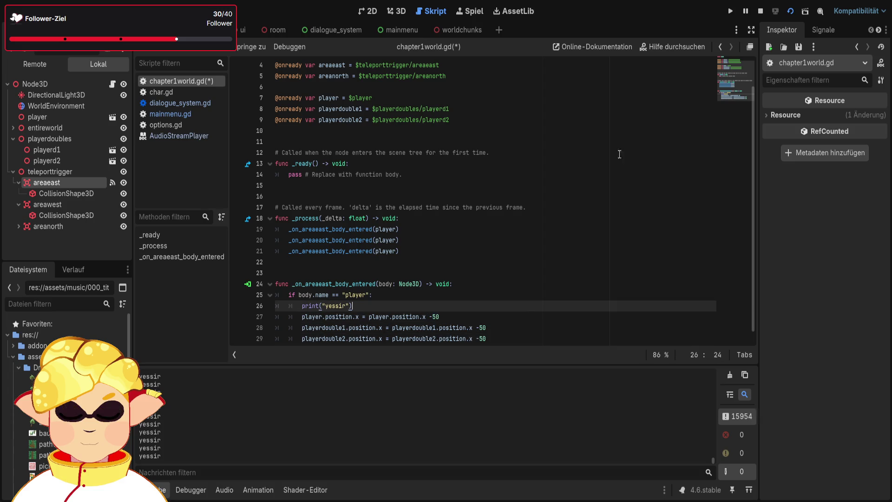
{"action": "left_click", "coordinate": [791, 12]}
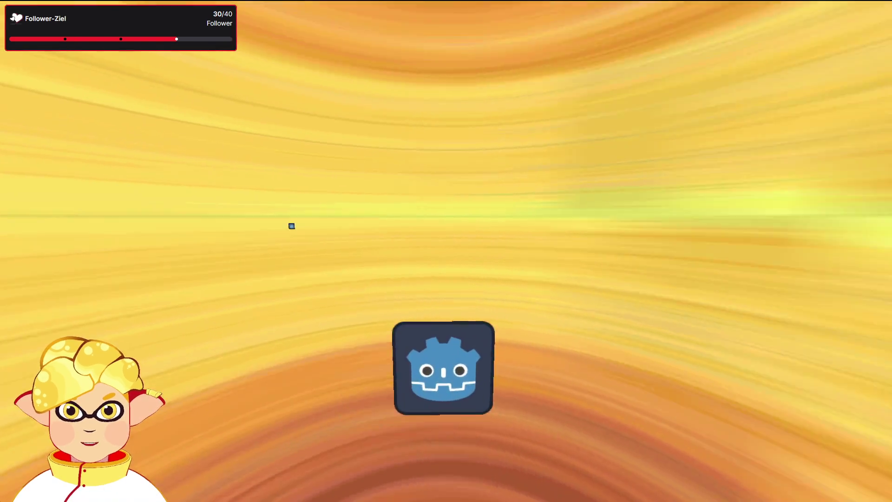
Close the running game with Alt+F4 and switch to the 3D scene view.
{"action": "key", "text": "alt+F4"}
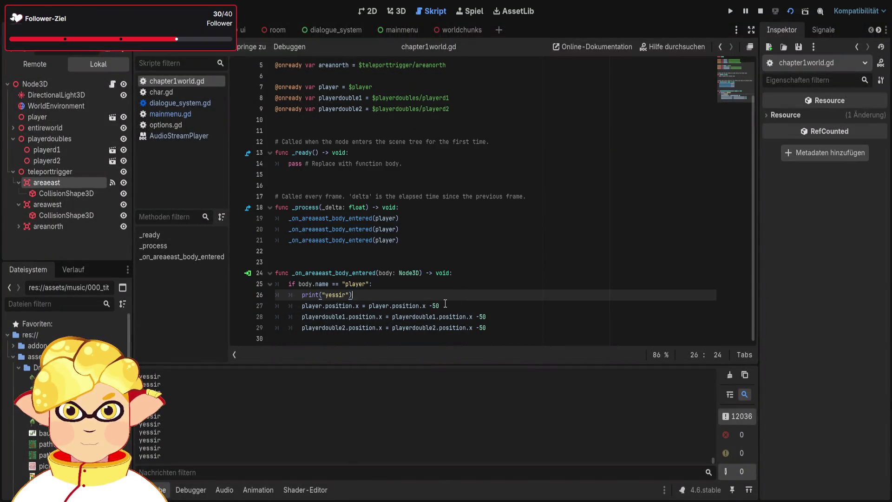
{"action": "left_click", "coordinate": [471, 281]}
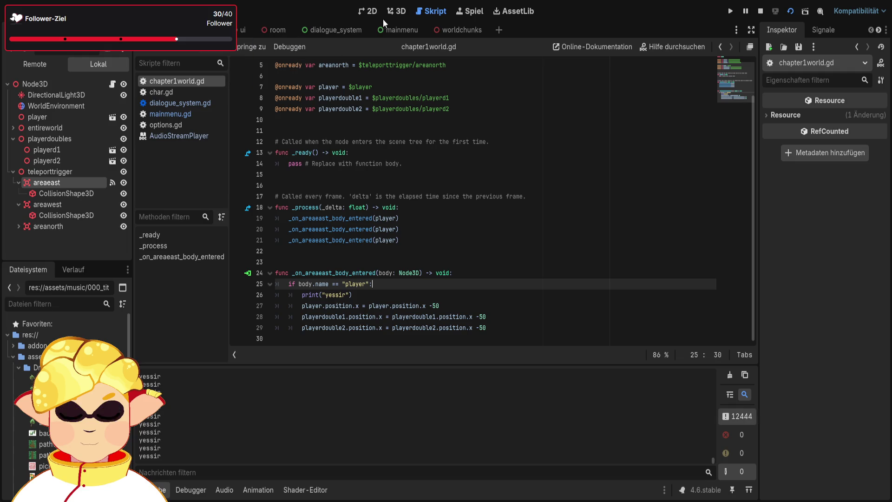
{"action": "left_click", "coordinate": [392, 11]}
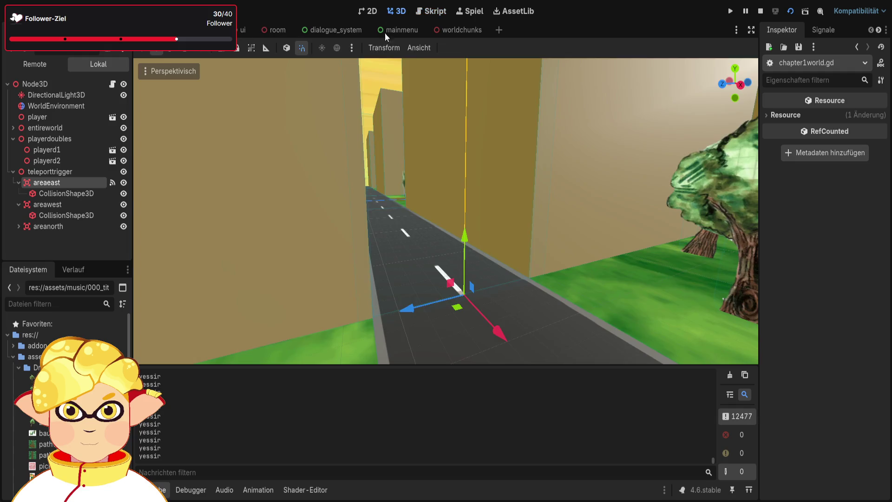
Inspect the areawest and areaeast CollisionShape3D triggers, rerun the scene, and return to chapter1world.gd.
{"action": "left_click", "coordinate": [62, 201]}
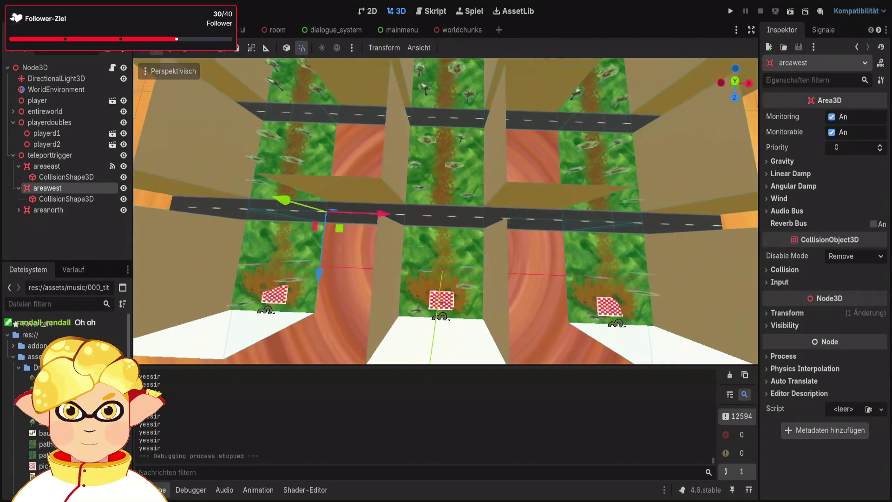
{"action": "scroll", "coordinate": [208, 239], "scroll_direction": "down", "scroll_amount": 5}
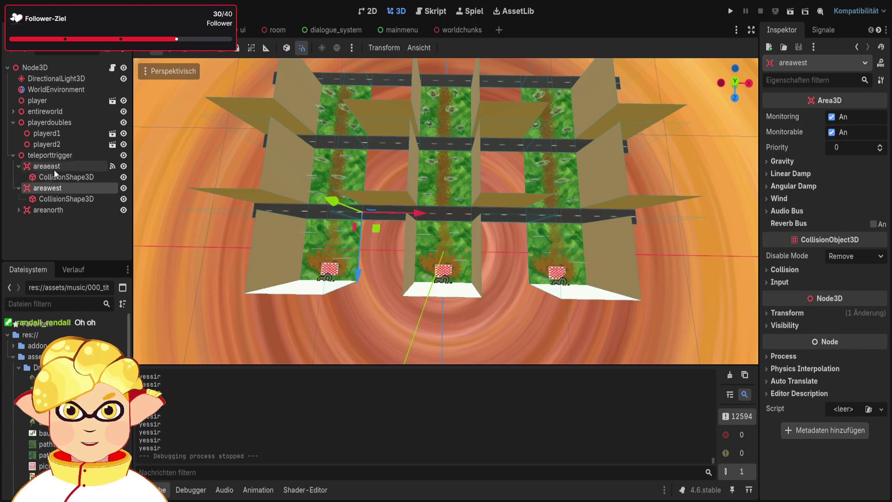
{"action": "left_click", "coordinate": [69, 178]}
{"action": "scroll", "coordinate": [451, 228], "scroll_direction": "up", "scroll_amount": 5}
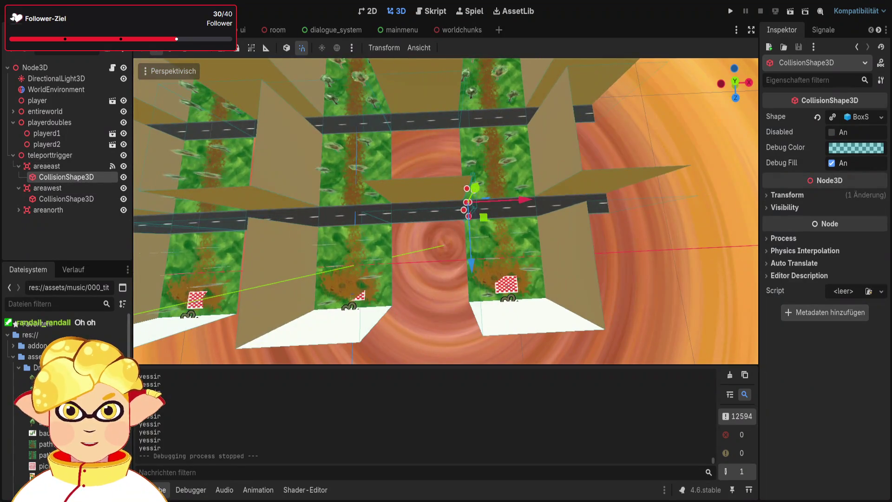
{"action": "scroll", "coordinate": [451, 228], "scroll_direction": "down", "scroll_amount": 3}
{"action": "left_click", "coordinate": [792, 13]}
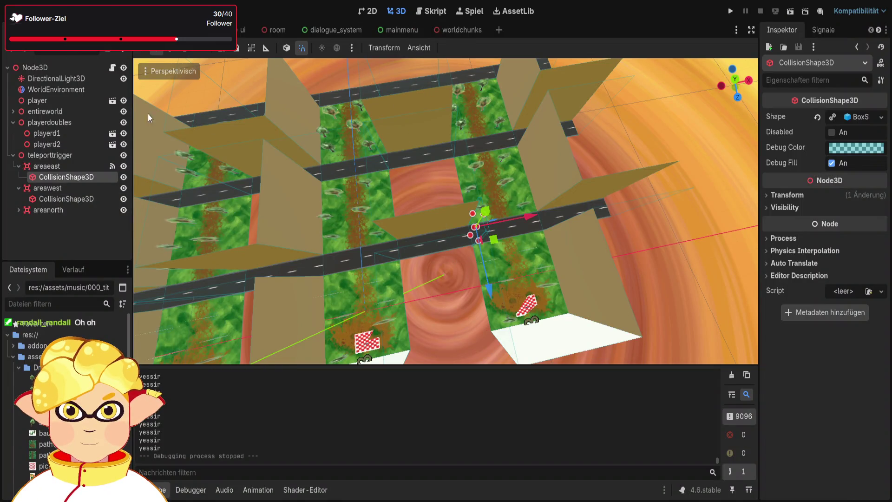
{"action": "left_click", "coordinate": [434, 16]}
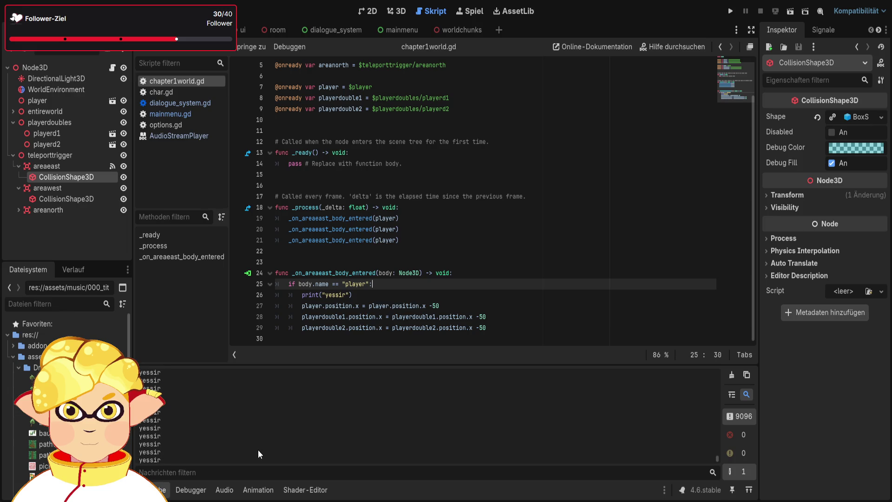
Resize areaeast's collision box to 1 × 29 × 7 using its size handles, then save and run the scene.
{"action": "left_click", "coordinate": [395, 12]}
{"action": "mouse_move", "coordinate": [545, 239]}
{"action": "left_mouse_down"}
{"action": "mouse_move", "coordinate": [539, 196]}
{"action": "mouse_move", "coordinate": [519, 250]}
{"action": "left_mouse_up"}
{"action": "left_click_drag", "start_coordinate": [384, 213], "coordinate": [388, 213]}
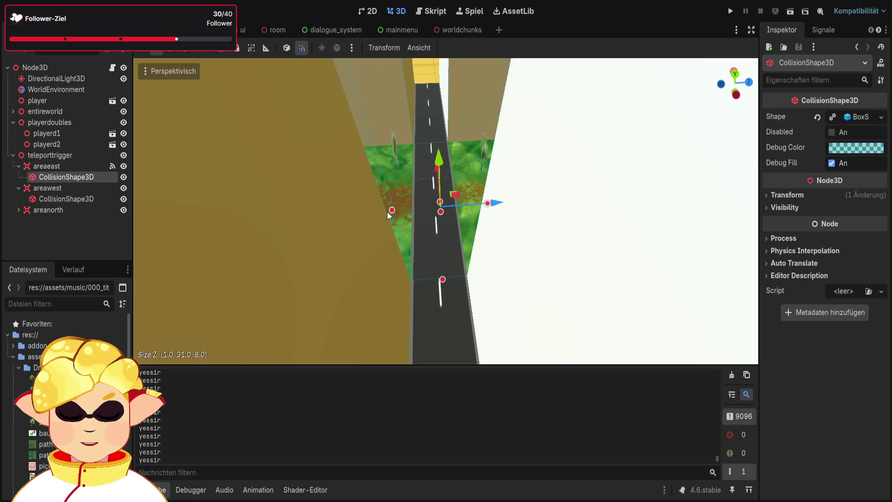
{"action": "left_click_drag", "start_coordinate": [487, 202], "coordinate": [476, 204]}
{"action": "left_click_drag", "start_coordinate": [439, 281], "coordinate": [462, 260]}
{"action": "key", "text": "w"}
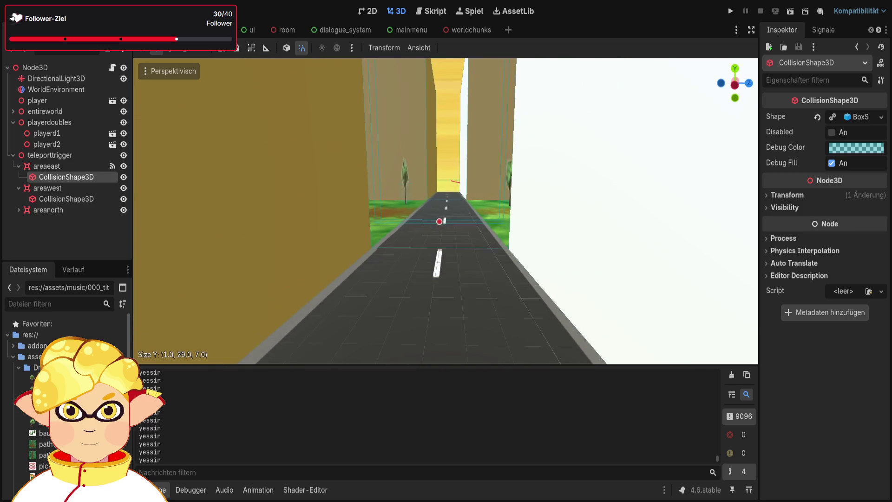
{"action": "left_click", "coordinate": [789, 14]}
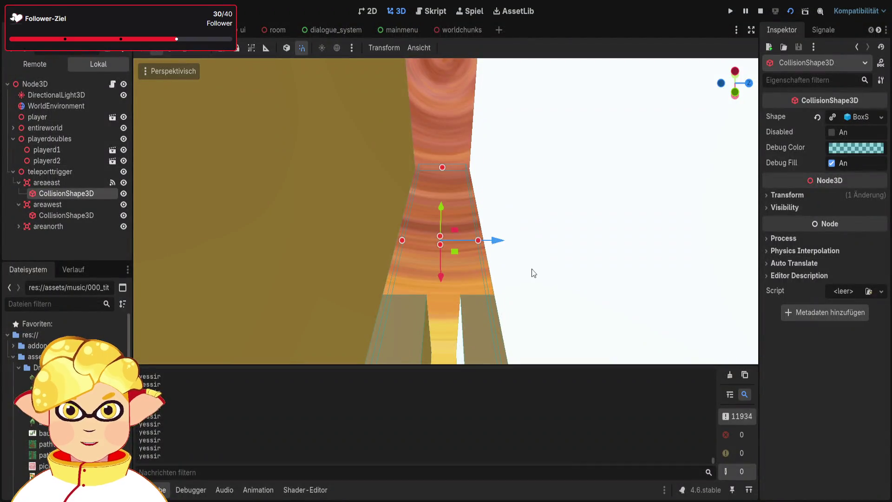
Stop the test run with F8 and review the 22,927 yessir messages in the Output panel.
{"action": "left_click_drag", "start_coordinate": [534, 273], "coordinate": [516, 233]}
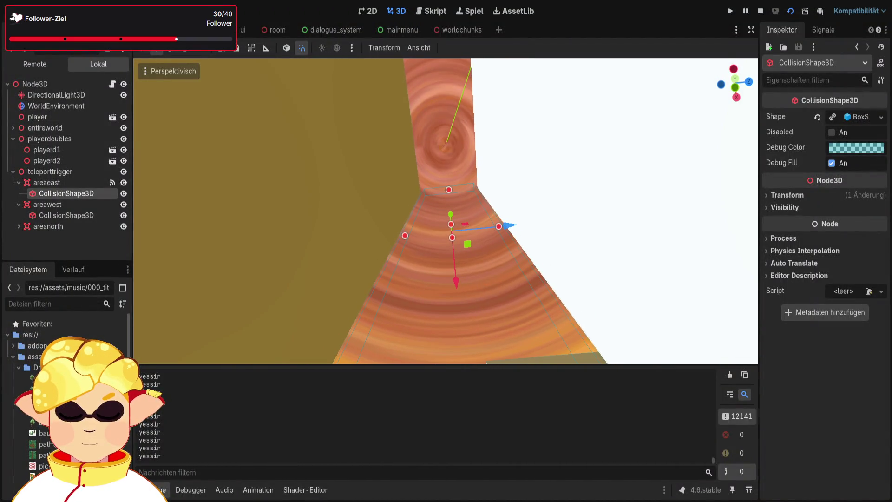
{"action": "key", "text": "F8"}
{"action": "left_click", "coordinate": [738, 419]}
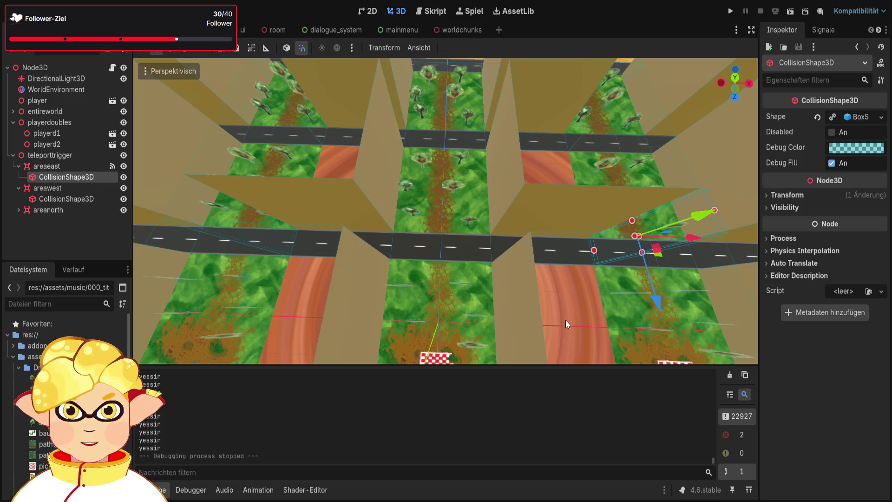
Frame the player in the 3D view and bring the camera down to look along the road.
{"action": "left_click", "coordinate": [51, 100]}
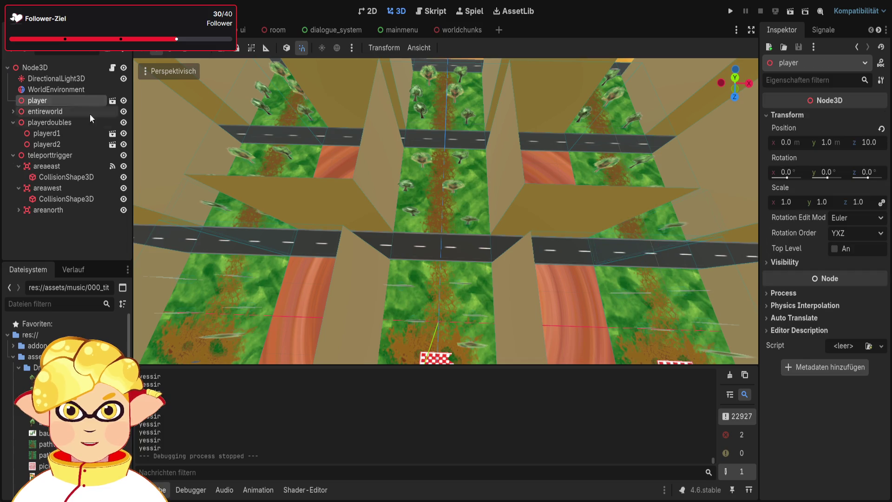
{"action": "key", "text": "f"}
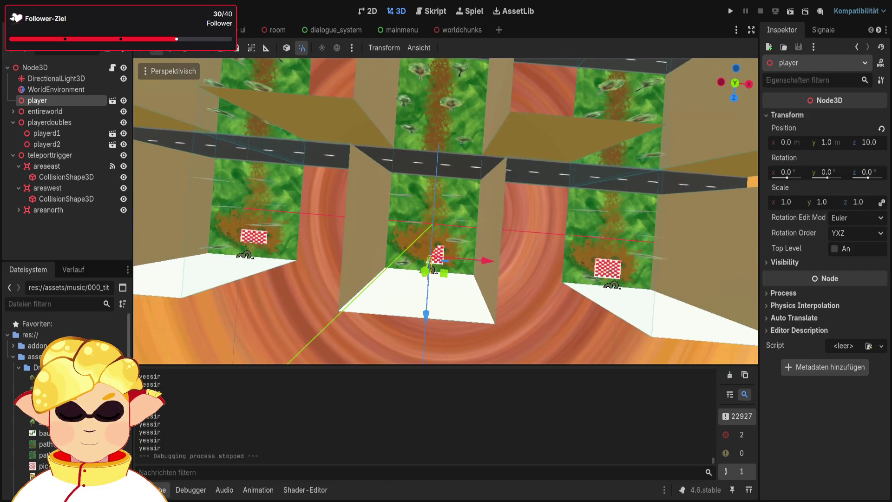
{"action": "left_click_drag", "start_coordinate": [610, 164], "coordinate": [445, 247]}
{"action": "left_click", "coordinate": [441, 240]}
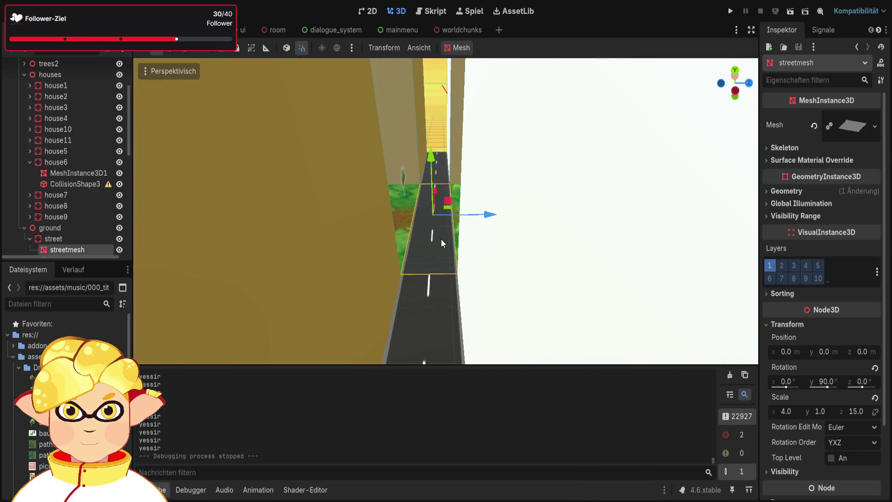
Collapse the world, houses and entireworld branches, then select areaeast's CollisionShape3D.
{"action": "left_click", "coordinate": [25, 228]}
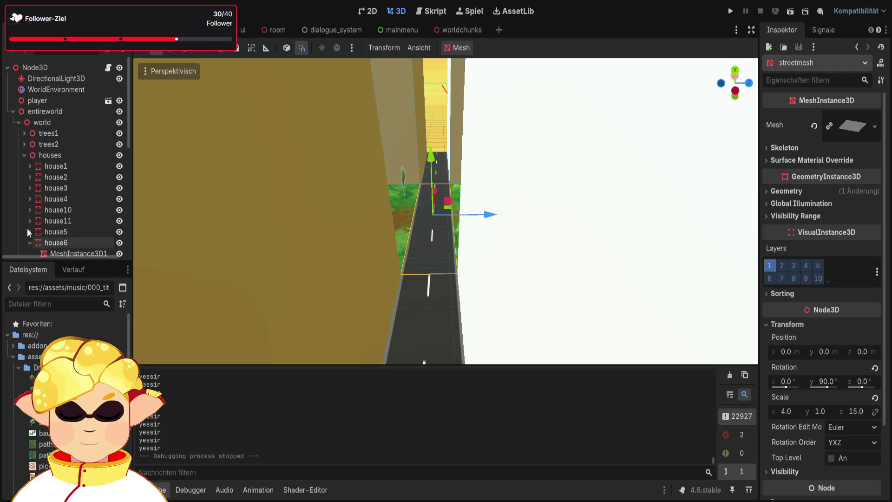
{"action": "left_click", "coordinate": [19, 122]}
{"action": "left_click", "coordinate": [25, 105]}
{"action": "left_click", "coordinate": [14, 112]}
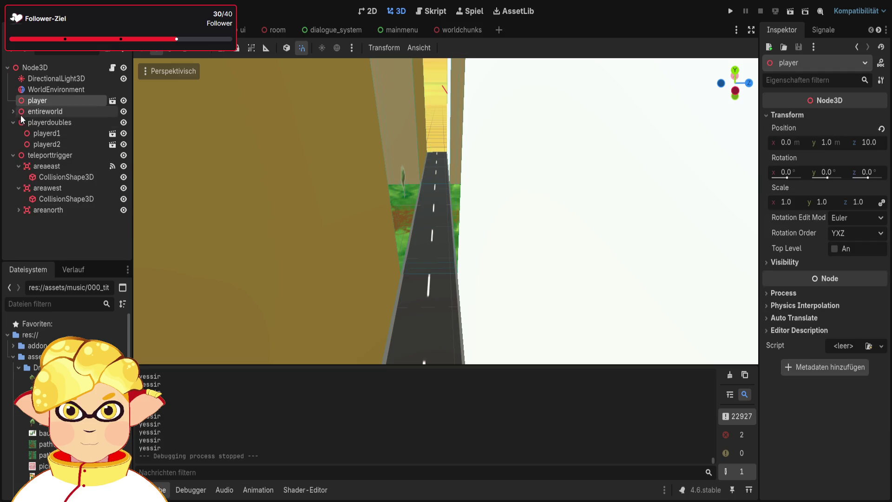
{"action": "left_click", "coordinate": [51, 165]}
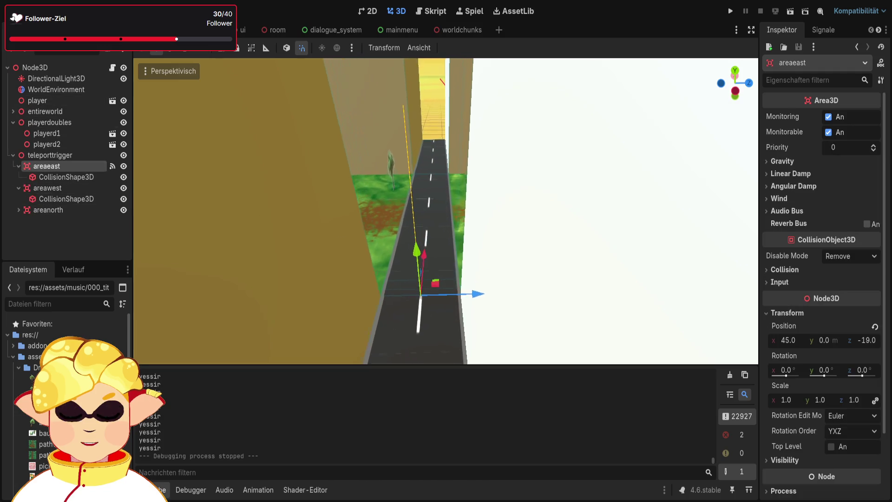
{"action": "left_click", "coordinate": [77, 178]}
Shrink the areaeast trigger box's Y size to 6, then save the scene and run the game.
{"action": "key", "text": "f"}
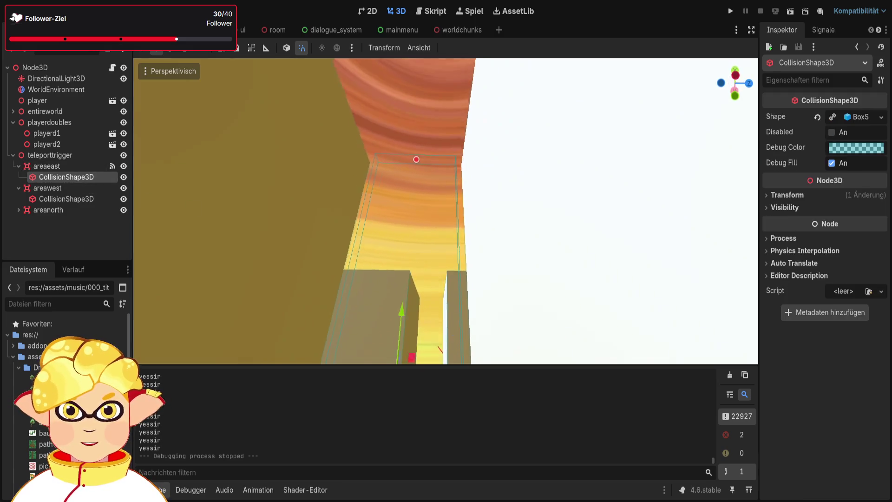
{"action": "mouse_move", "coordinate": [417, 179]}
{"action": "left_mouse_down"}
{"action": "mouse_move", "coordinate": [428, 271]}
{"action": "mouse_move", "coordinate": [421, 132]}
{"action": "mouse_move", "coordinate": [428, 257]}
{"action": "left_mouse_up"}
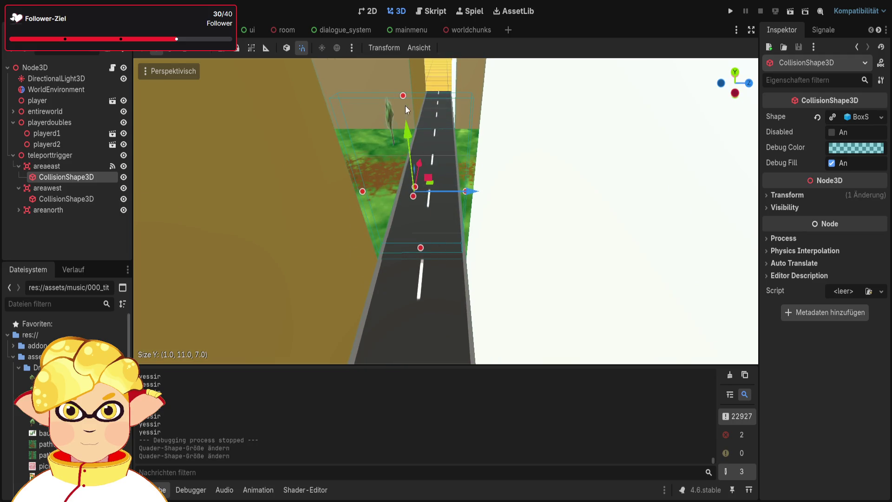
{"action": "mouse_move", "coordinate": [404, 97]}
{"action": "left_mouse_down"}
{"action": "mouse_move", "coordinate": [419, 224]}
{"action": "mouse_move", "coordinate": [417, 172]}
{"action": "left_mouse_up"}
{"action": "right_click", "coordinate": [455, 245]}
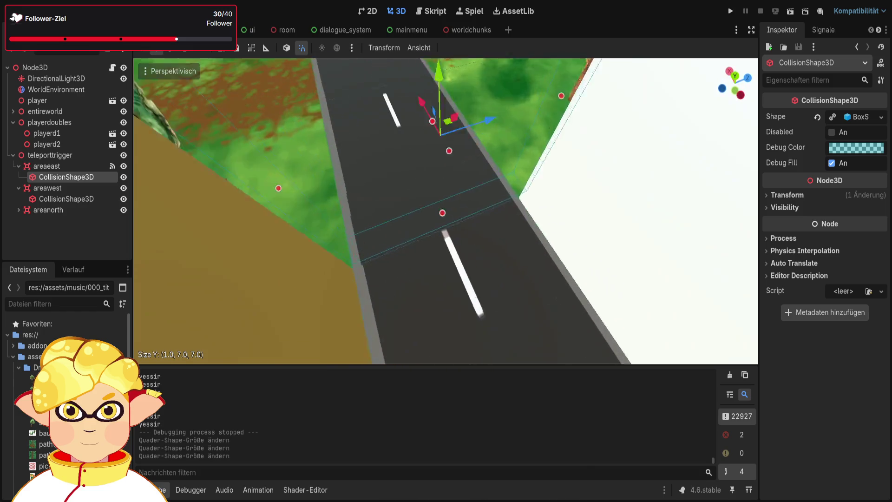
{"action": "left_click_drag", "start_coordinate": [438, 235], "coordinate": [490, 249]}
{"action": "right_click", "coordinate": [490, 249]}
{"action": "key", "text": "s"}
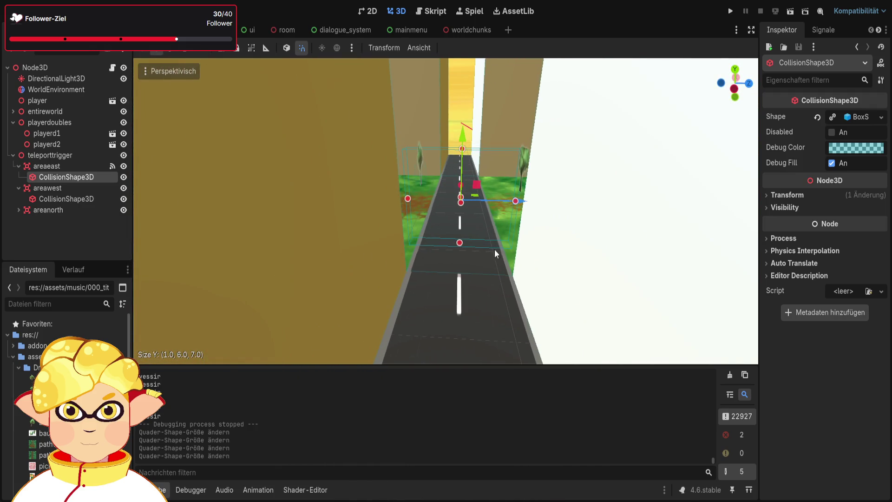
{"action": "left_click_drag", "start_coordinate": [460, 243], "coordinate": [459, 255]}
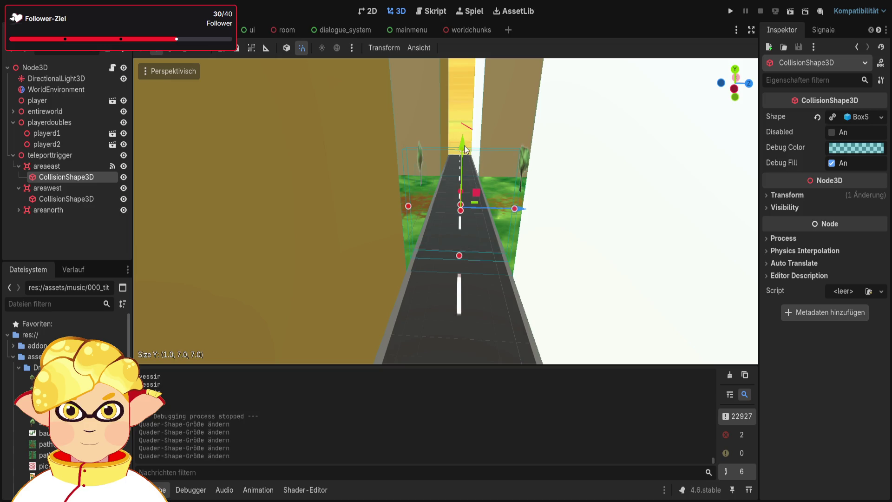
{"action": "mouse_move", "coordinate": [465, 148]}
{"action": "left_mouse_down"}
{"action": "mouse_move", "coordinate": [466, 163]}
{"action": "mouse_move", "coordinate": [465, 146]}
{"action": "mouse_move", "coordinate": [453, 156]}
{"action": "left_mouse_up"}
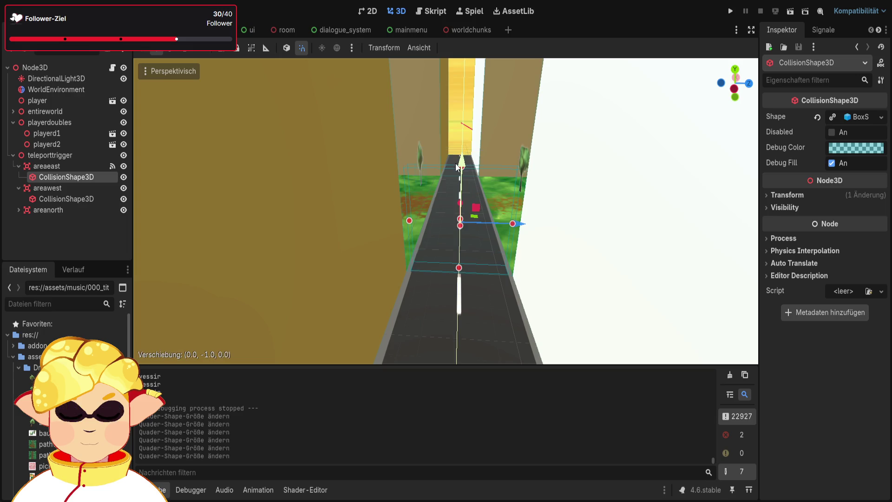
{"action": "scroll", "coordinate": [447, 230], "scroll_direction": "down", "scroll_amount": 3}
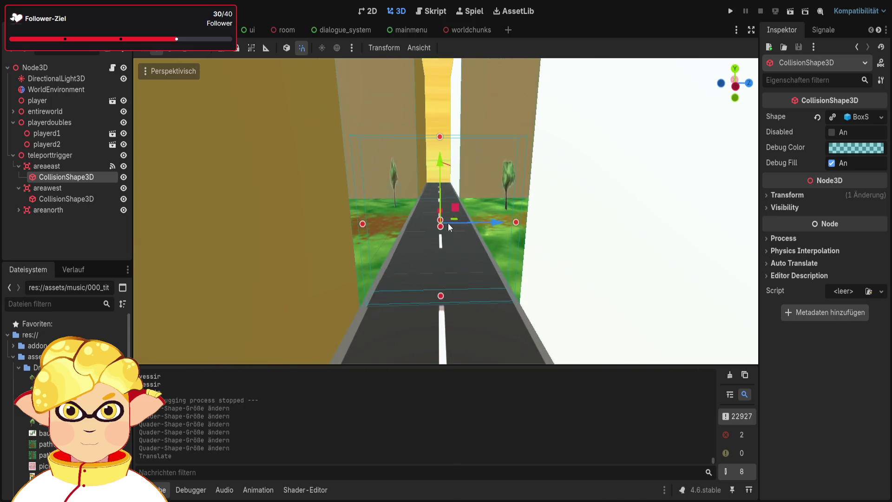
{"action": "left_click", "coordinate": [790, 15]}
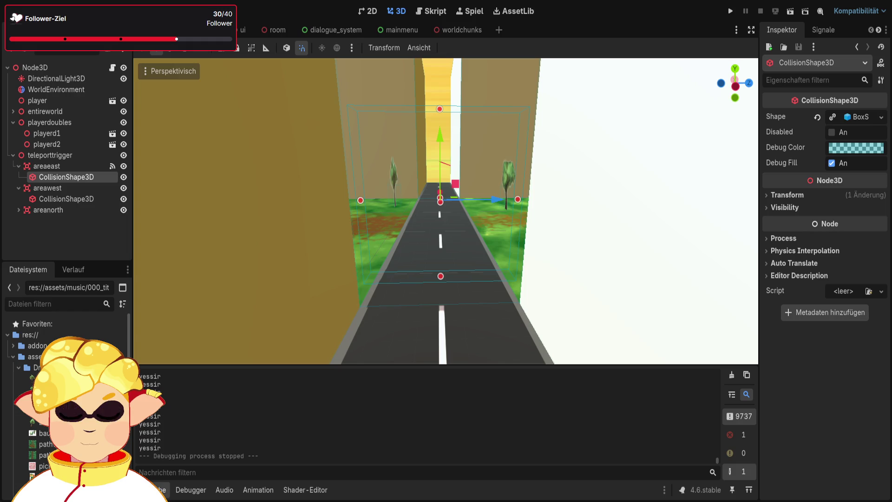
Replace the three trigger calls on lines 19–21 of _process with pass and run the game.
{"action": "left_click", "coordinate": [424, 12]}
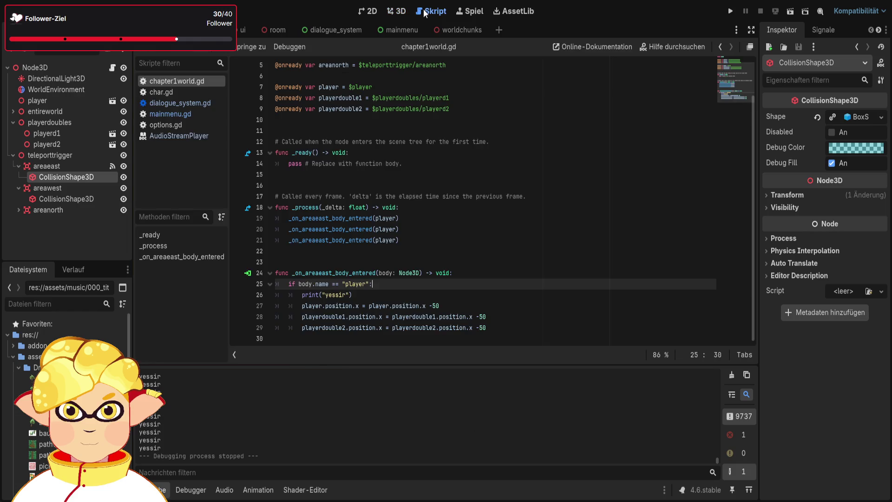
{"action": "left_click", "coordinate": [408, 241]}
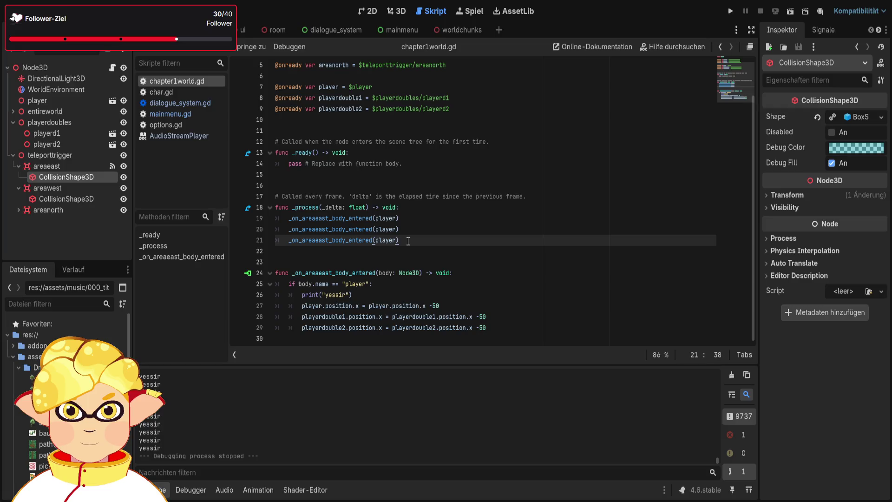
{"action": "left_click_drag", "start_coordinate": [399, 240], "coordinate": [273, 223]}
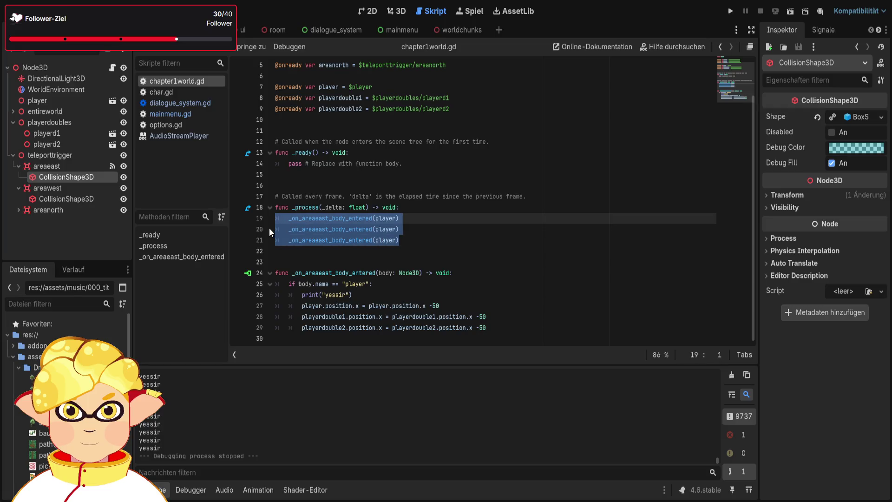
{"action": "type", "text": "pas"}
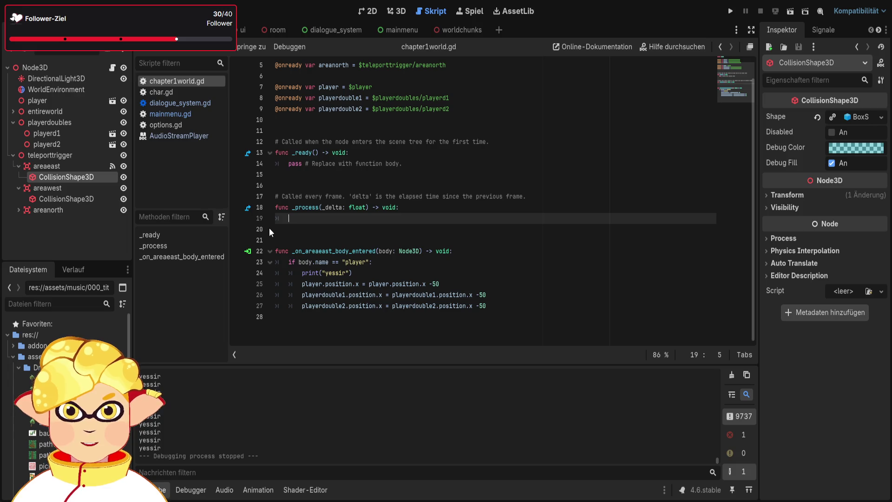
{"action": "type", "text": "s"}
{"action": "left_click", "coordinate": [562, 228]}
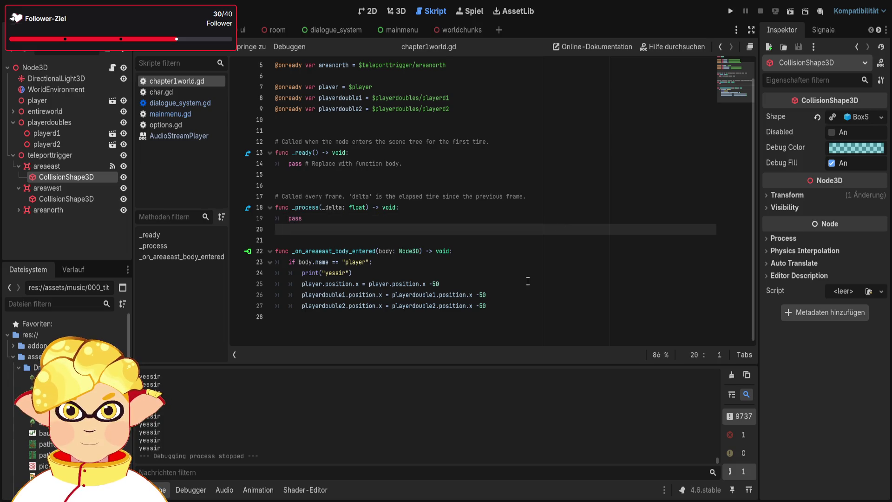
{"action": "left_click", "coordinate": [790, 11]}
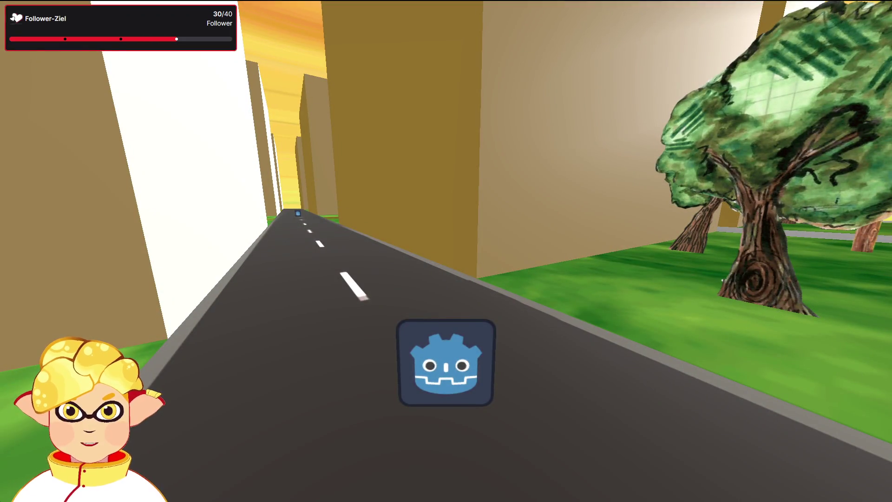
Stop the game and delete the if body.name check and print("yessir") lines from _on_areaeast_body_entered.
{"action": "key", "text": "F8"}
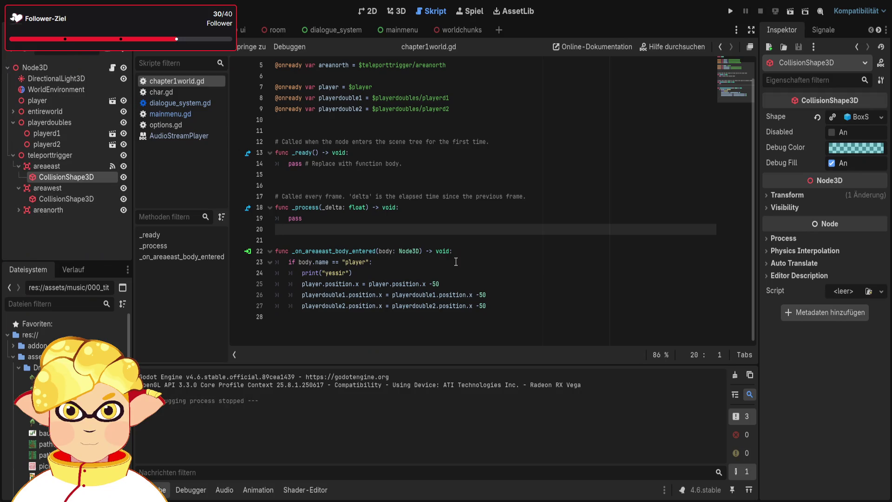
{"action": "left_click", "coordinate": [456, 261]}
{"action": "left_click", "coordinate": [404, 273]}
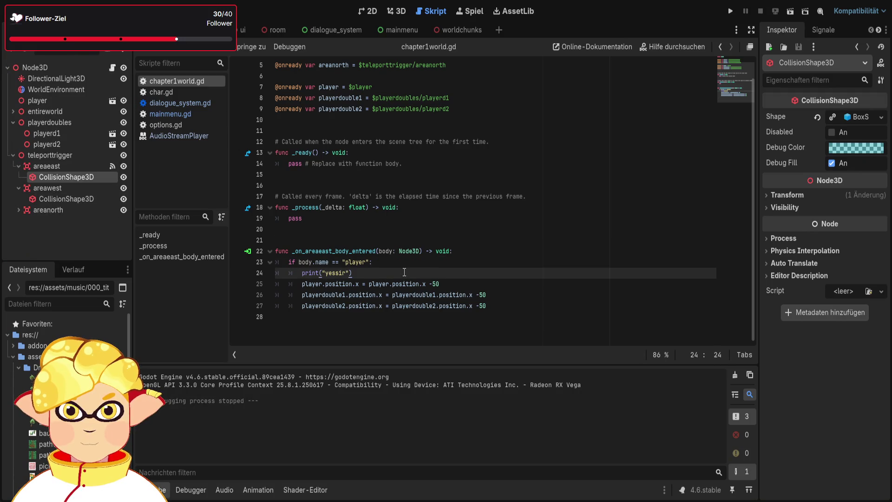
{"action": "left_click", "coordinate": [747, 419]}
{"action": "left_click", "coordinate": [734, 417]}
{"action": "left_click", "coordinate": [735, 416]}
{"action": "key", "text": "shift+Up"}
{"action": "key", "text": "shift+Home"}
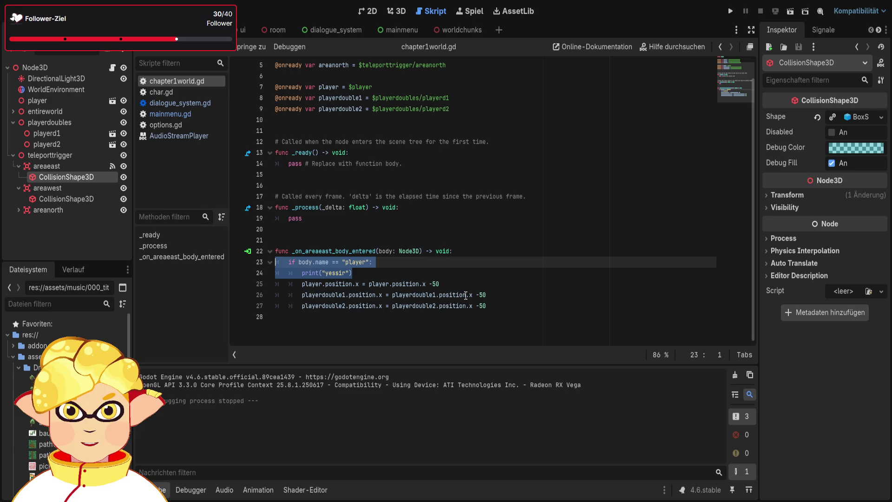
{"action": "key", "text": "BackSpace"}
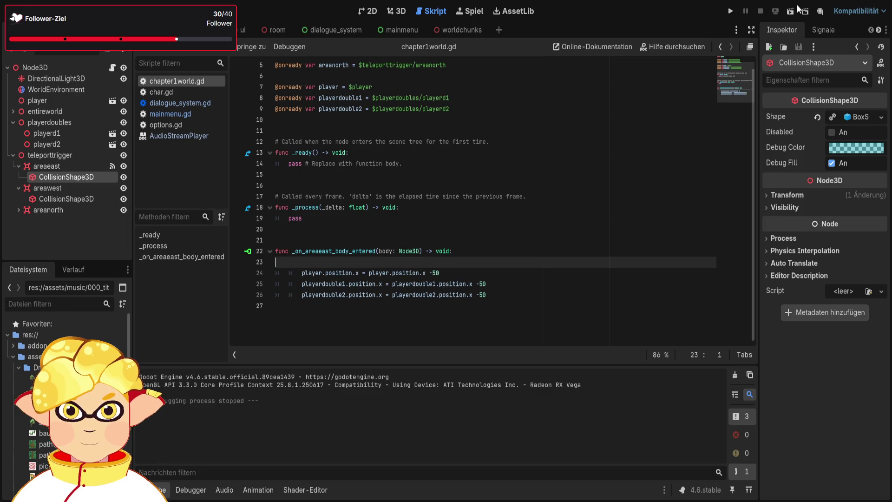
Run the game, walk the player down the road between the buildings into the tree field, then close it.
{"action": "left_click", "coordinate": [798, 9]}
{"action": "key", "text": "w"}
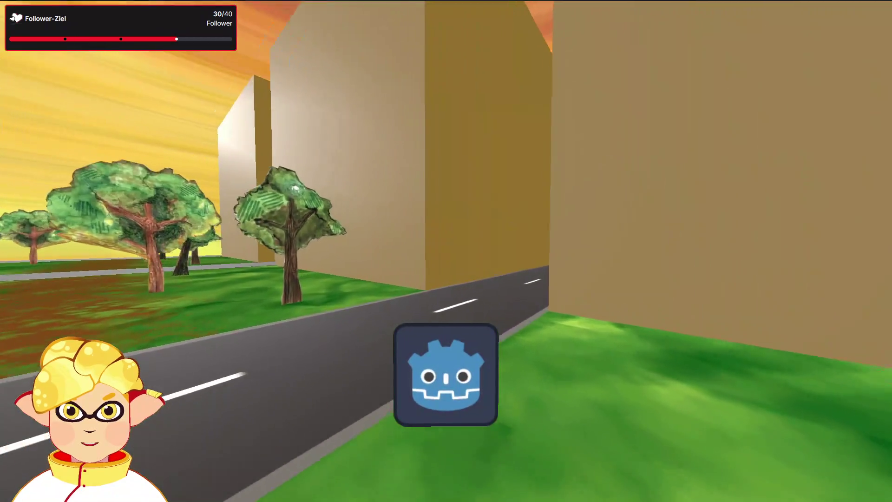
{"action": "key", "text": "w"}
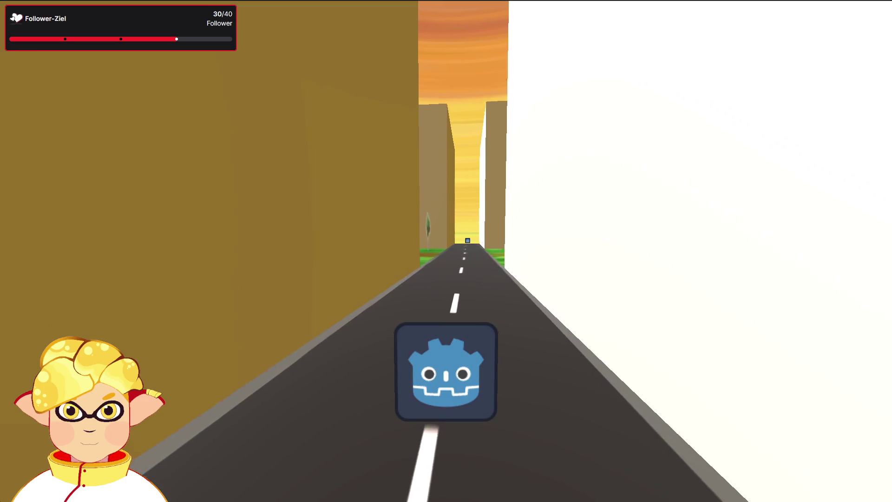
{"action": "key", "text": "w"}
{"action": "key", "text": "w"}
{"action": "key", "text": "w"}
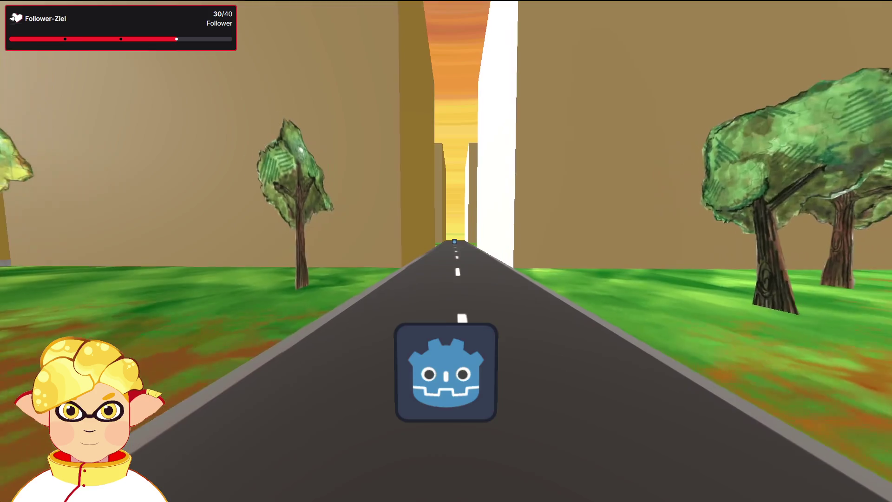
{"action": "key", "text": "w"}
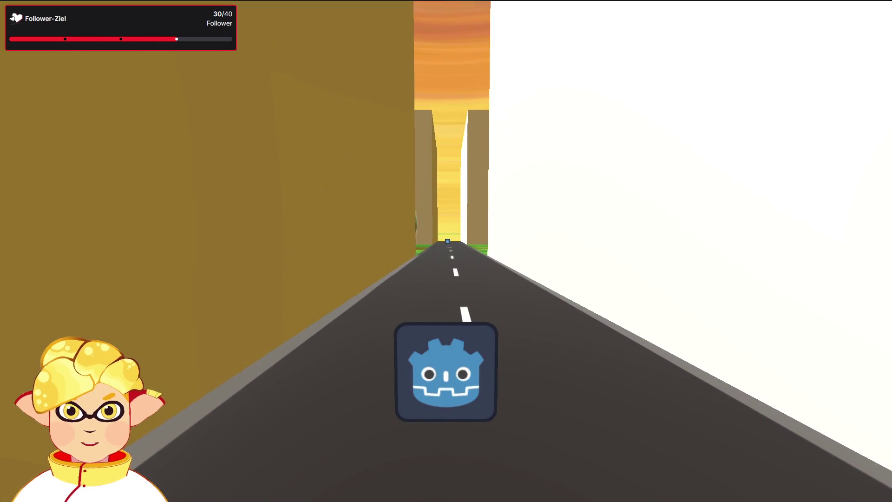
{"action": "key", "text": "w"}
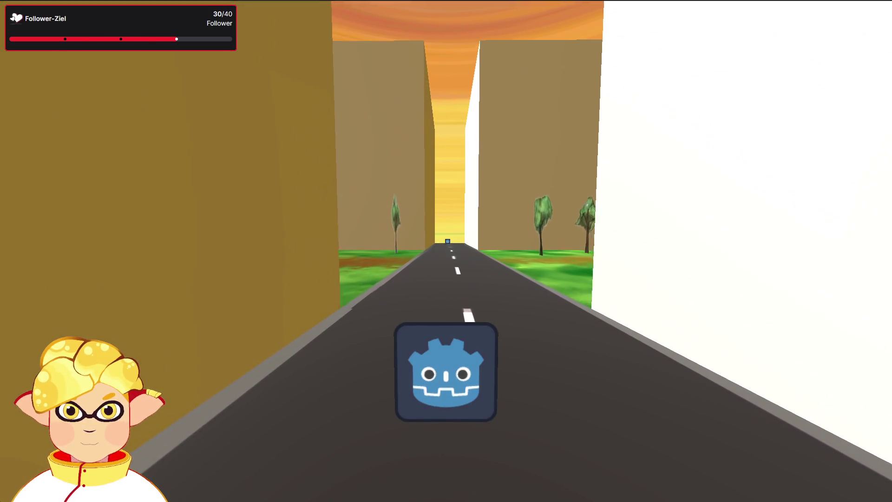
{"action": "key", "text": "w"}
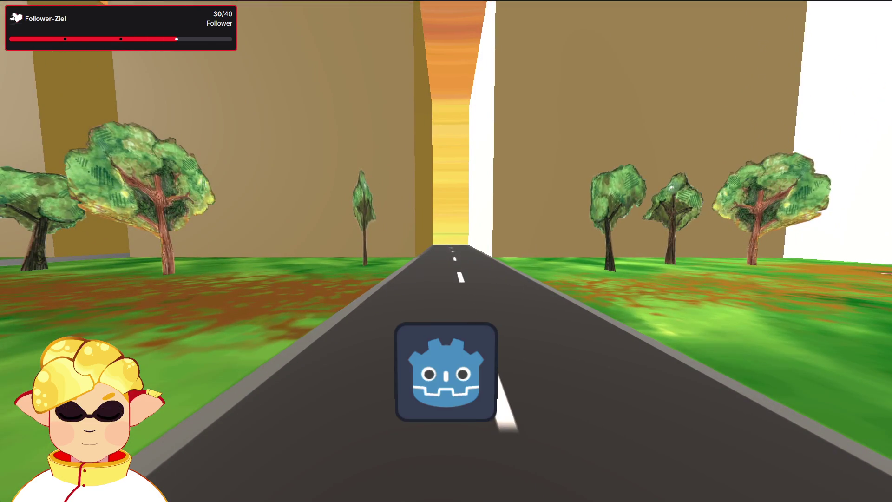
{"action": "key", "text": "d"}
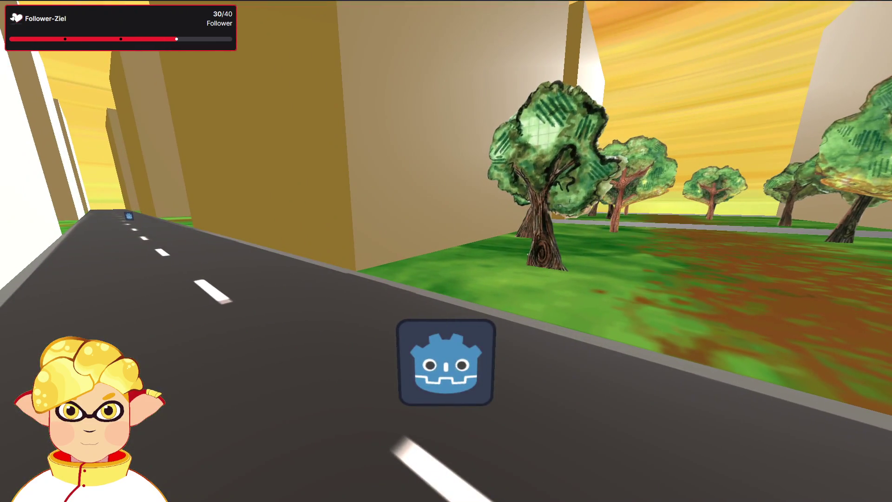
{"action": "key", "text": "alt+F4"}
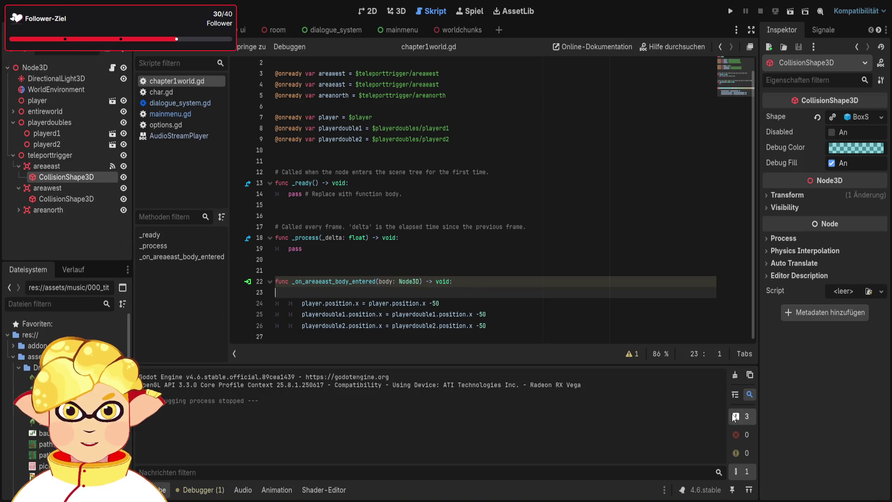
Check the unused-parameter warning, rename body to _body in the handler, and run the scene with F6.
{"action": "left_click", "coordinate": [206, 490]}
{"action": "left_click", "coordinate": [208, 365]}
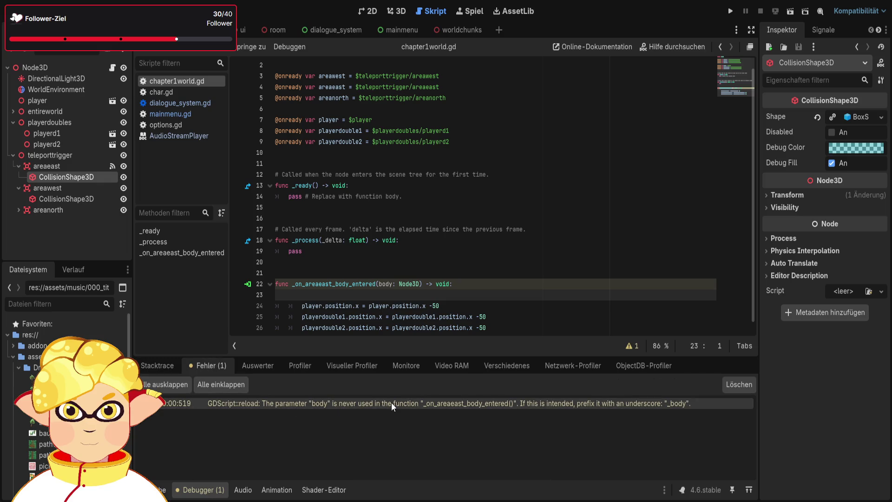
{"action": "left_click", "coordinate": [376, 285]}
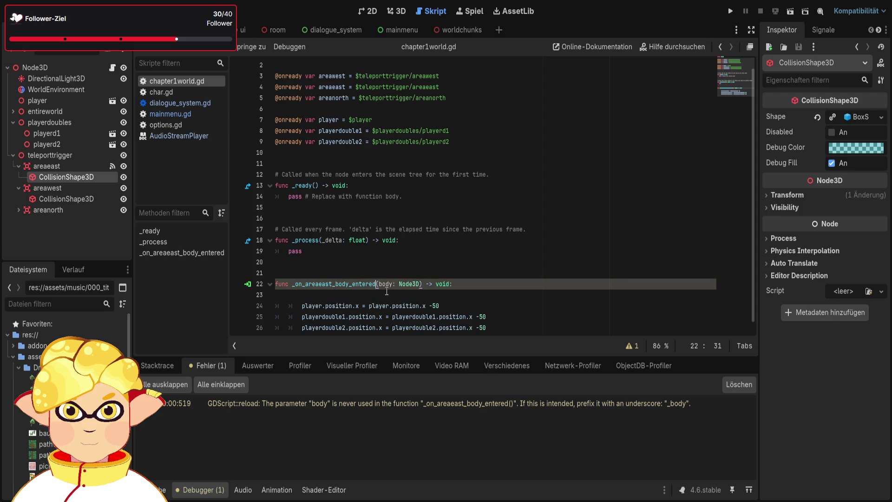
{"action": "type", "text": "_"}
{"action": "key", "text": "Up"}
{"action": "key", "text": "Up"}
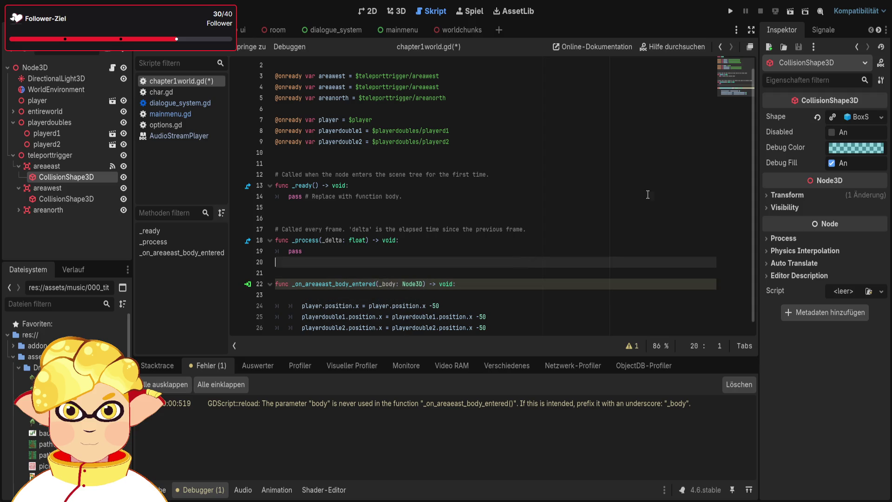
{"action": "key", "text": "F6"}
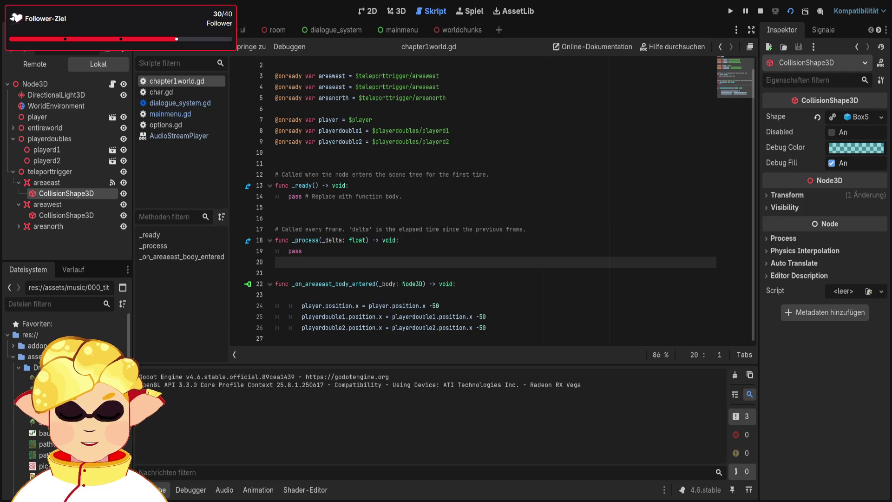
Walk the player down the road past the cliffs into the trees, then stop the game.
{"action": "key", "text": "w"}
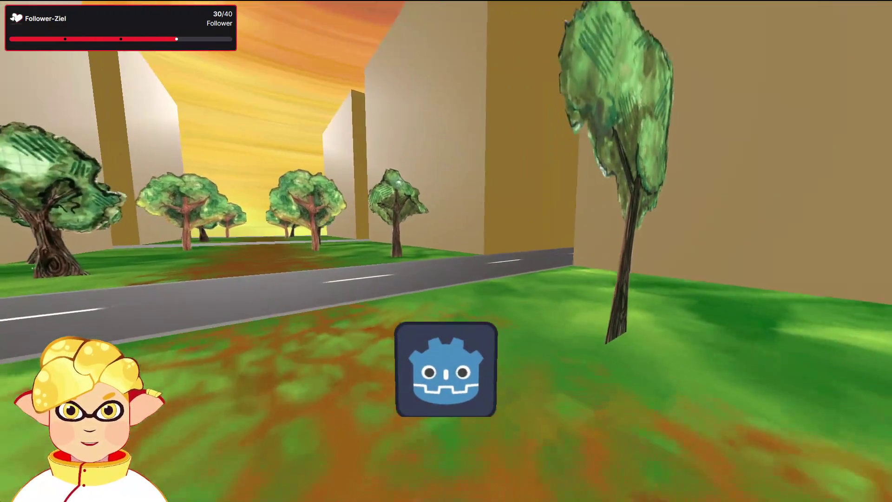
{"action": "key", "text": "a"}
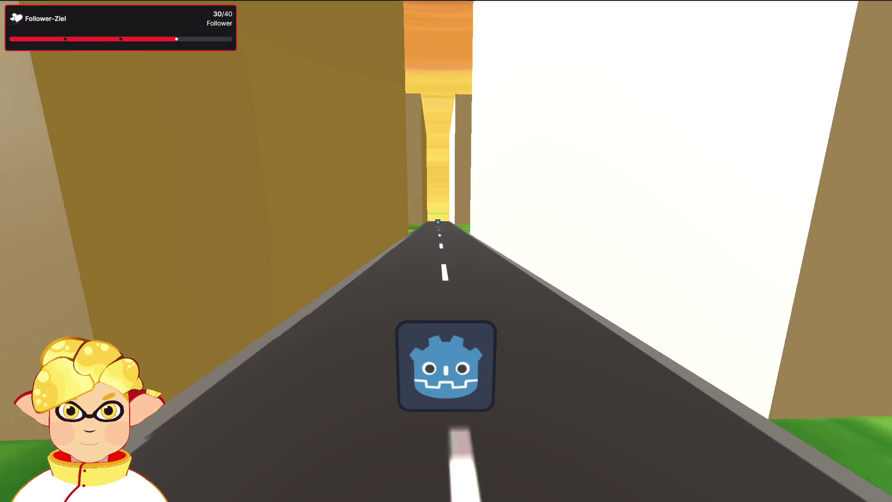
{"action": "key", "text": "w"}
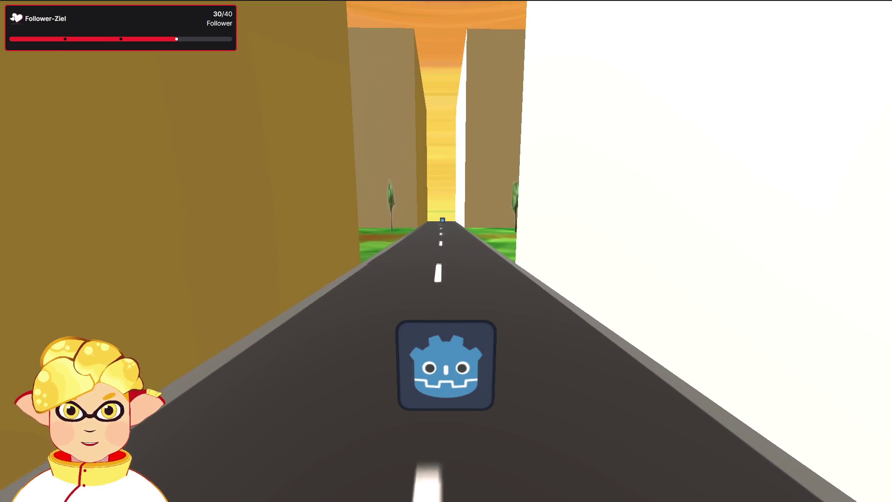
{"action": "key", "text": "d"}
{"action": "key", "text": "F8"}
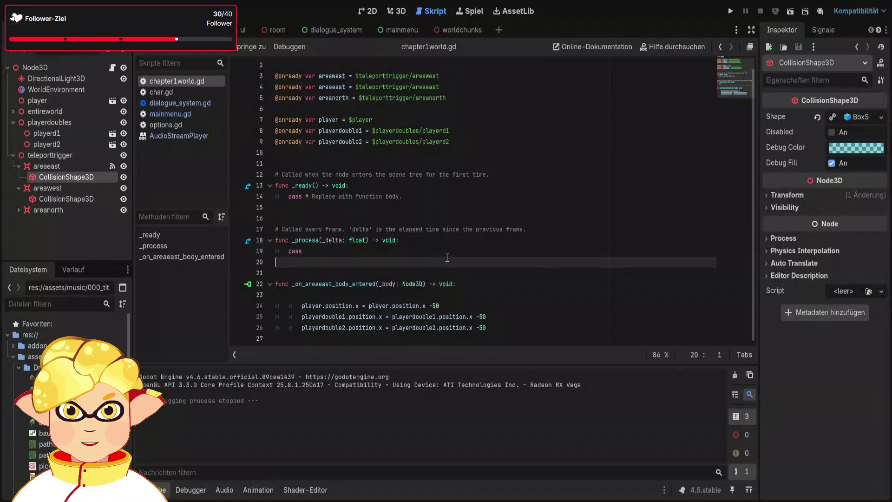
Restore the if body.name == "player" check with print("yessir") at the top of the handler.
{"action": "left_click", "coordinate": [507, 292]}
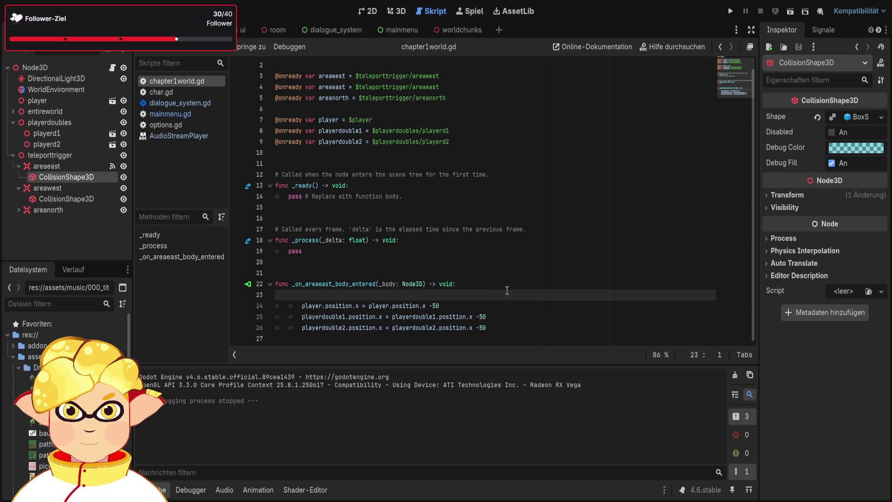
{"action": "left_click", "coordinate": [395, 11]}
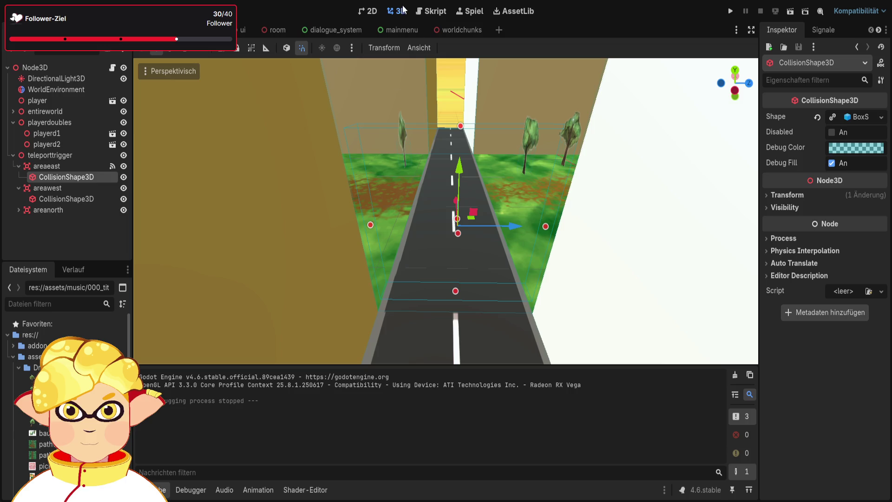
{"action": "left_click", "coordinate": [436, 12]}
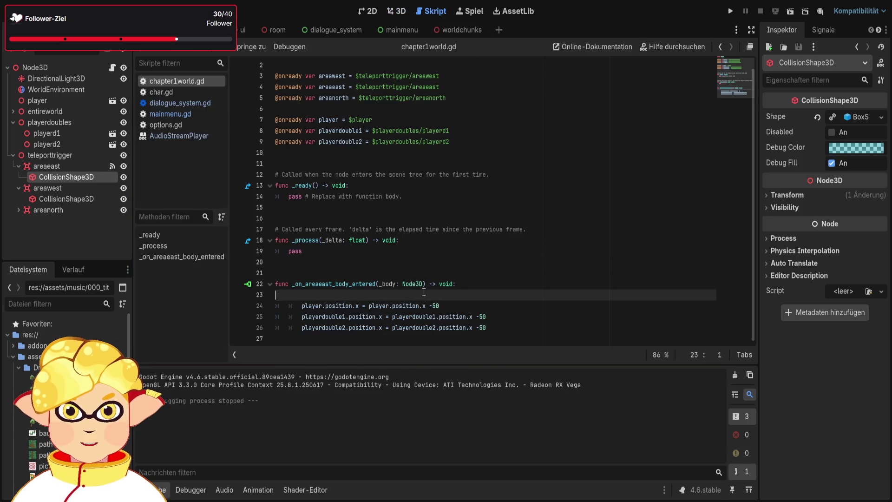
{"action": "key", "text": "ctrl+y"}
{"action": "key", "text": "ctrl+y"}
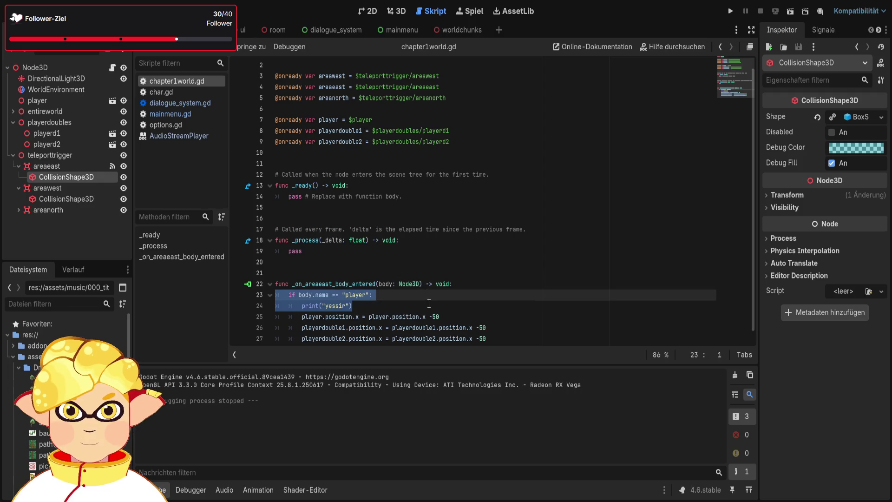
Run the scene, walk the player onto the road and down it, then stop the game.
{"action": "key", "text": "F5"}
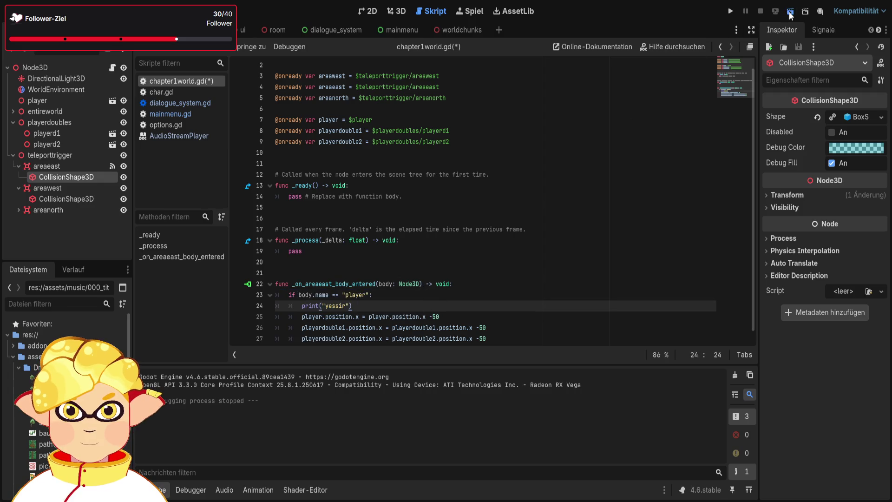
{"action": "key", "text": "w"}
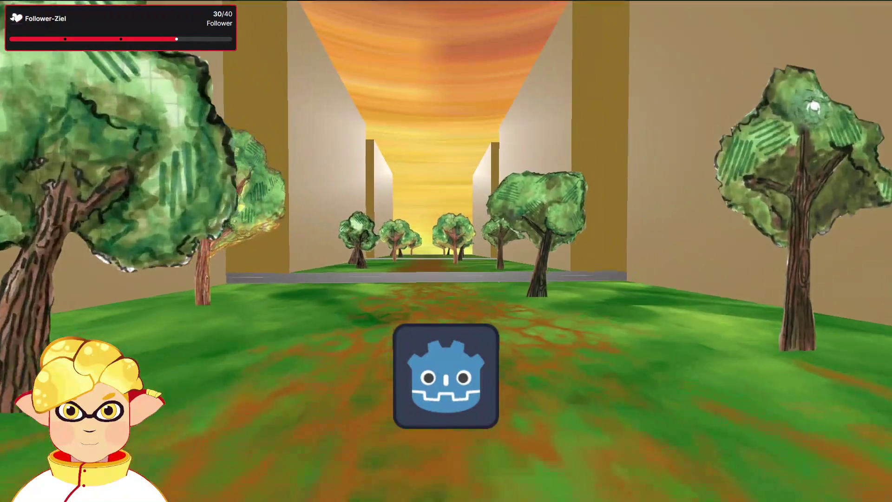
{"action": "key", "text": "d"}
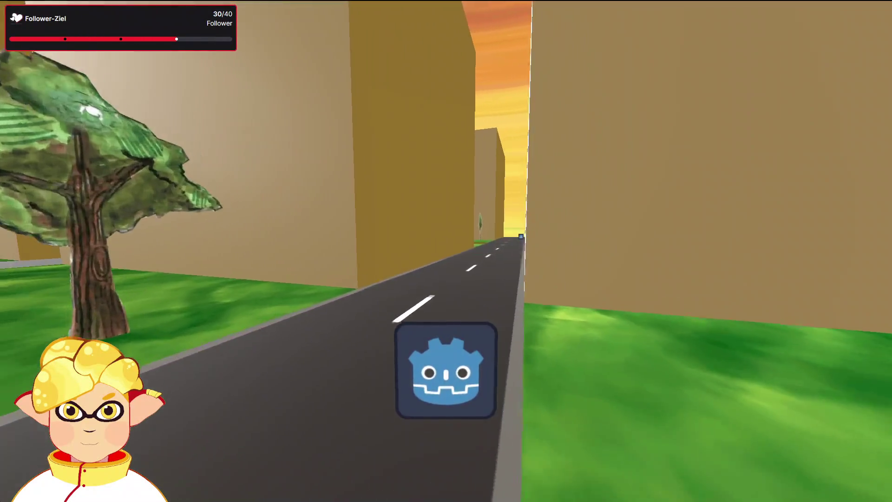
{"action": "key", "text": "w"}
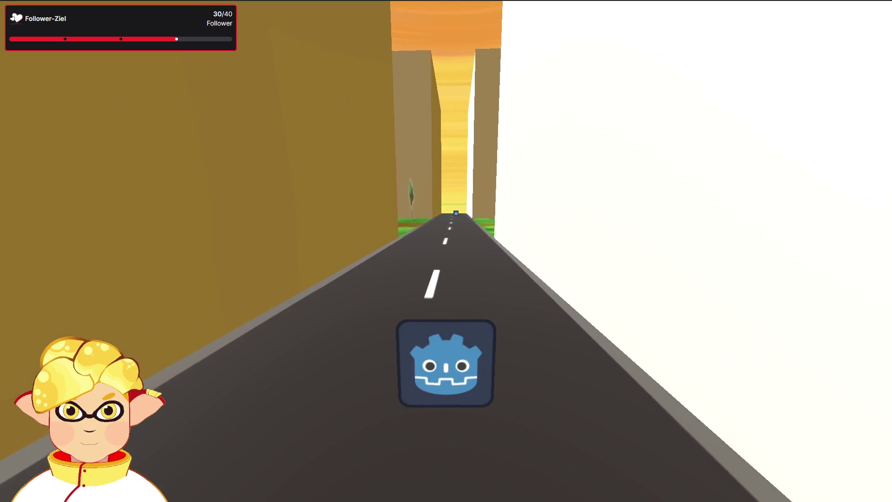
{"action": "key", "text": "w"}
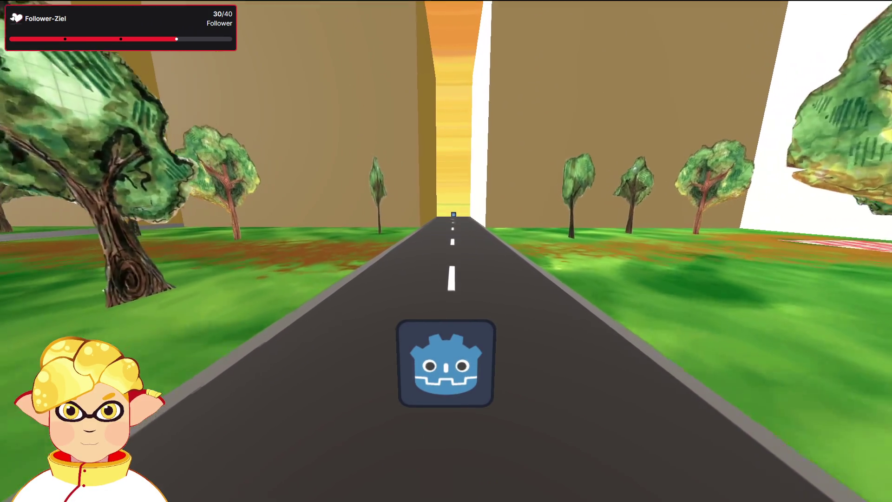
{"action": "key", "text": "F8"}
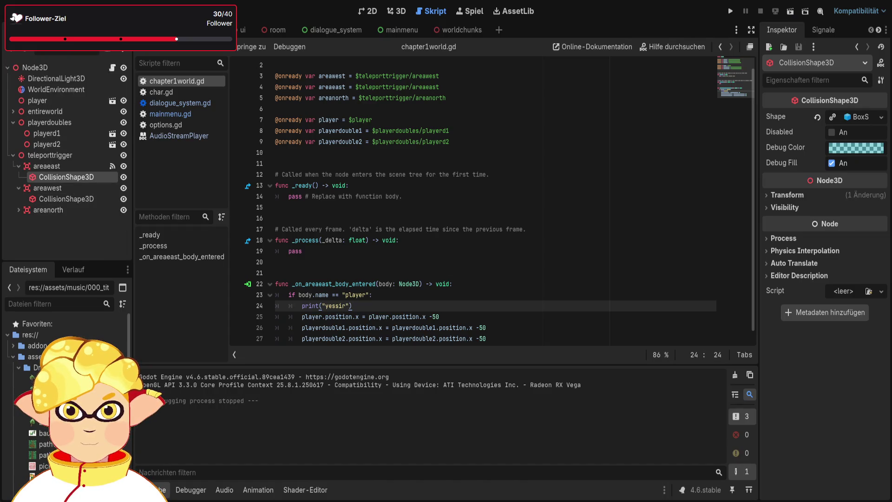
Review the chapter1world.gd code from _ready through the east-trigger handler.
{"action": "mouse_move", "coordinate": [276, 190]}
{"action": "left_mouse_down"}
{"action": "mouse_move", "coordinate": [399, 292]}
{"action": "mouse_move", "coordinate": [505, 328]}
{"action": "left_mouse_up"}
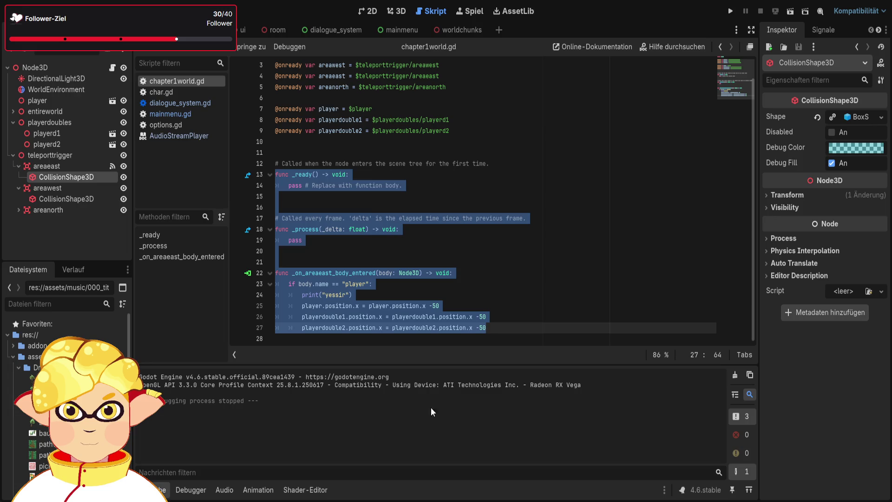
{"action": "left_click", "coordinate": [561, 295]}
{"action": "left_click", "coordinate": [476, 274]}
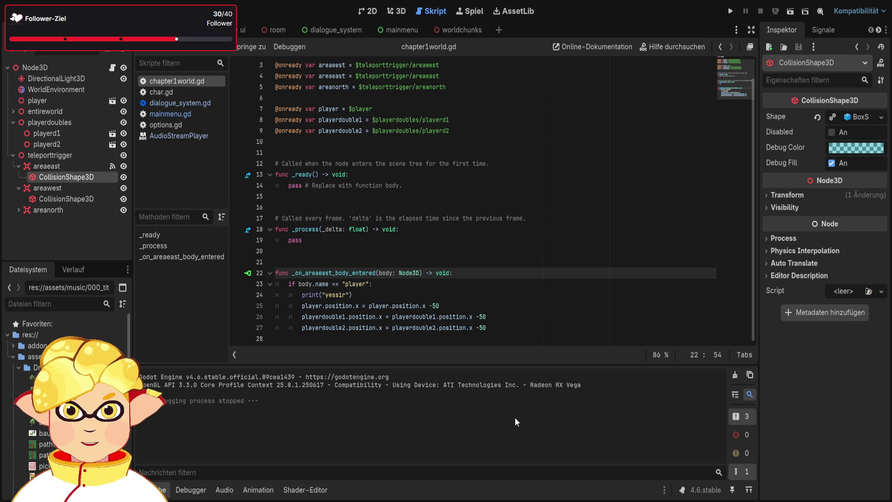
{"action": "left_click", "coordinate": [487, 316]}
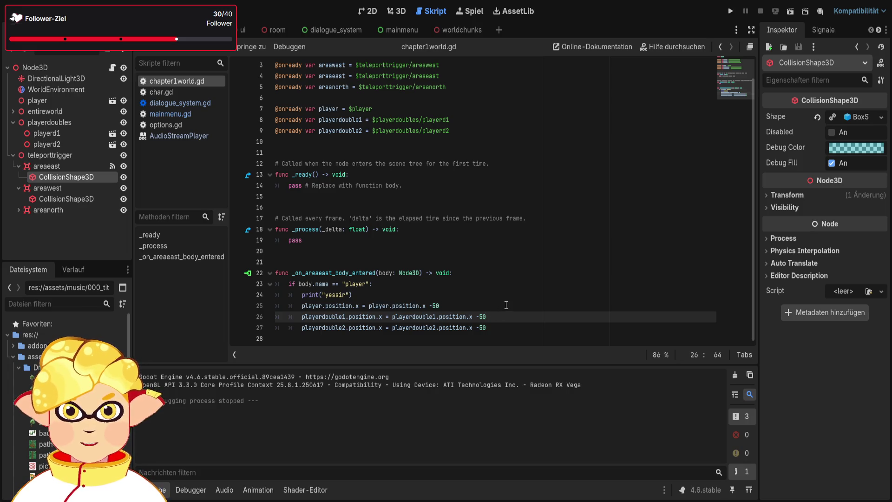
{"action": "left_click", "coordinate": [507, 305]}
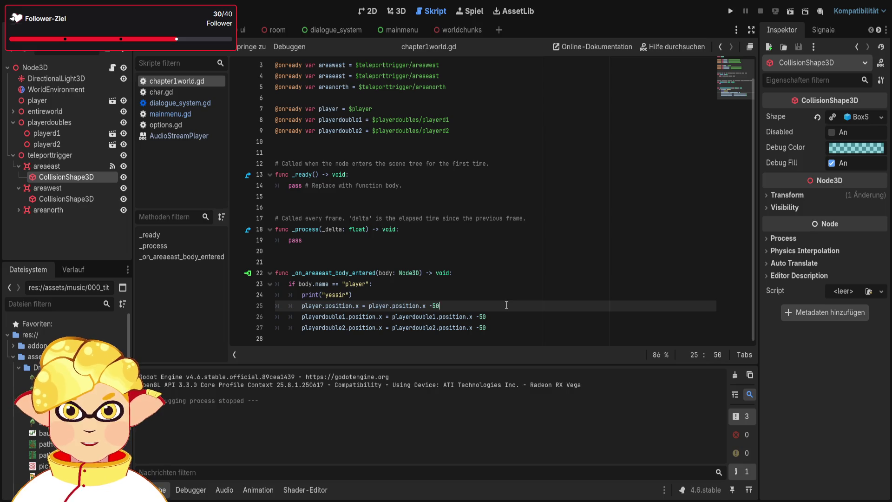
{"action": "key", "text": "Up"}
{"action": "key", "text": "Up"}
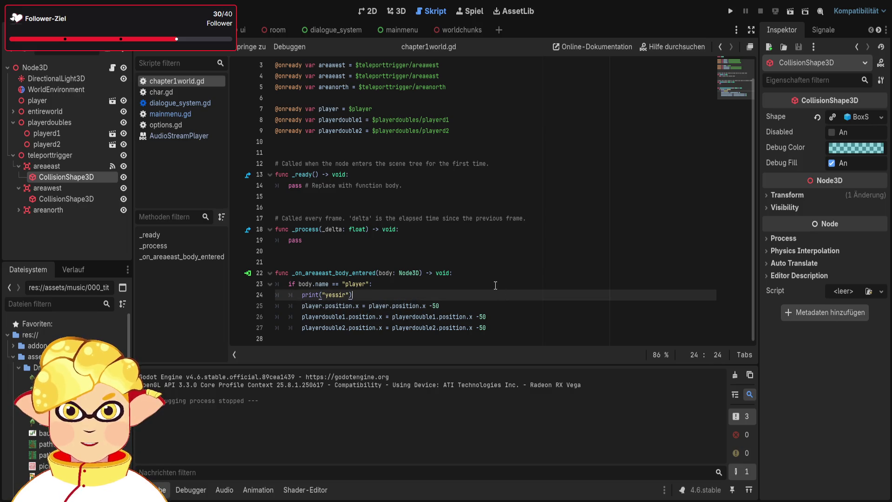
{"action": "key", "text": "Down"}
{"action": "key", "text": "Up"}
{"action": "key", "text": "Down"}
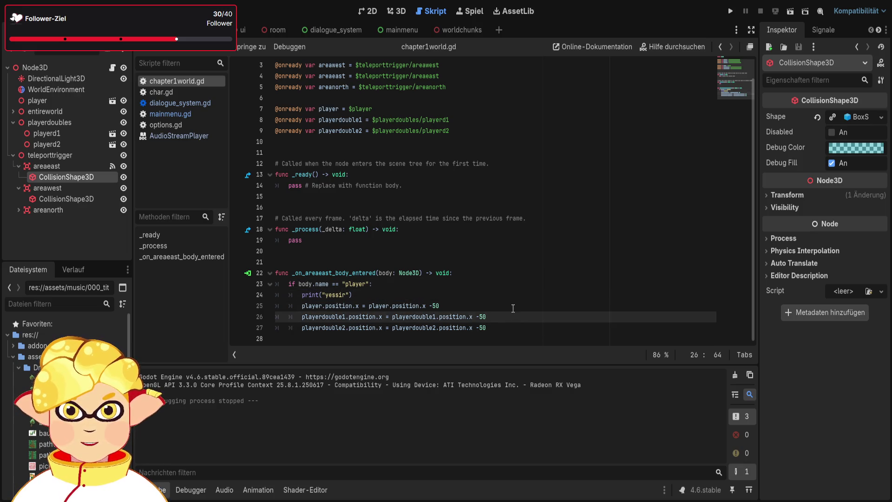
Step through the handler's player-check and move lines, then show the player node's transform (x 0, y 1, z 10).
{"action": "left_click", "coordinate": [514, 306]}
{"action": "left_click", "coordinate": [512, 277]}
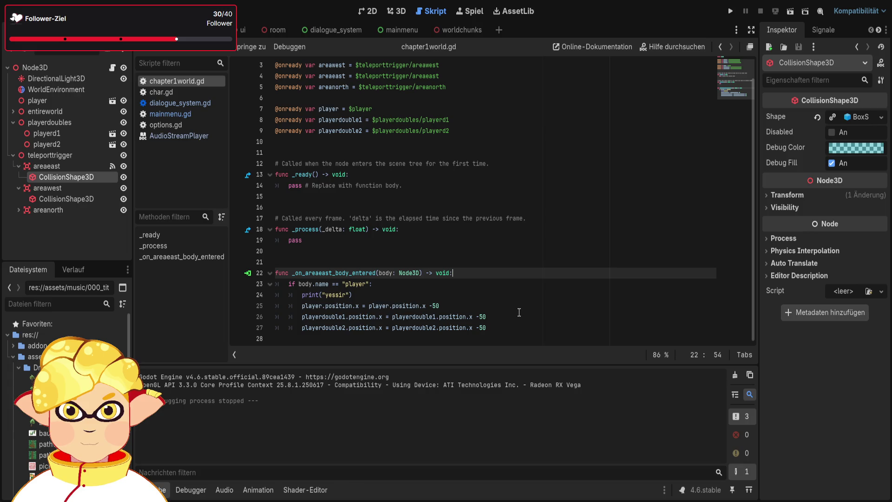
{"action": "left_click", "coordinate": [519, 312]}
{"action": "left_click", "coordinate": [520, 306]}
{"action": "left_click", "coordinate": [522, 295]}
{"action": "left_click", "coordinate": [526, 283]}
{"action": "left_click", "coordinate": [527, 278]}
{"action": "left_click", "coordinate": [536, 326]}
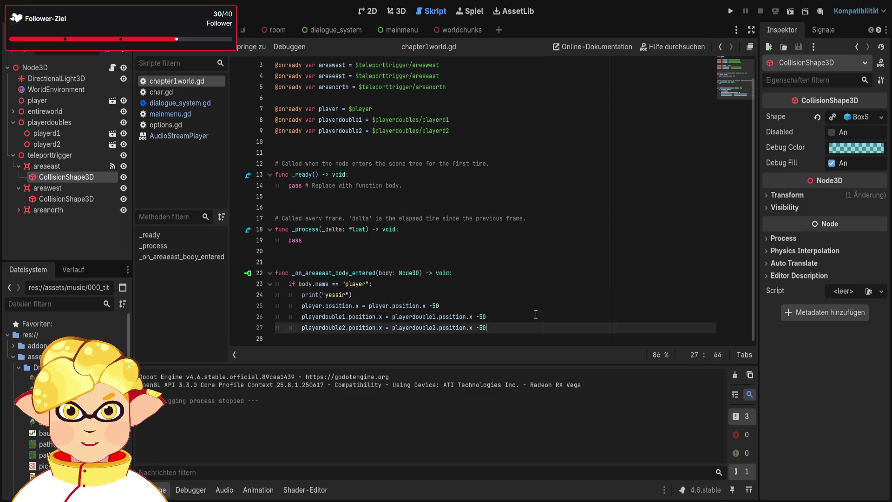
{"action": "left_click", "coordinate": [533, 306]}
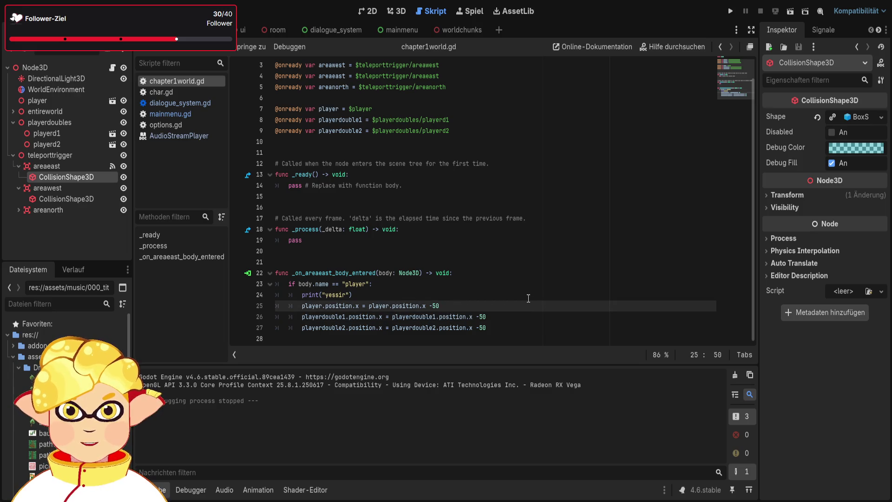
{"action": "left_click", "coordinate": [392, 273]}
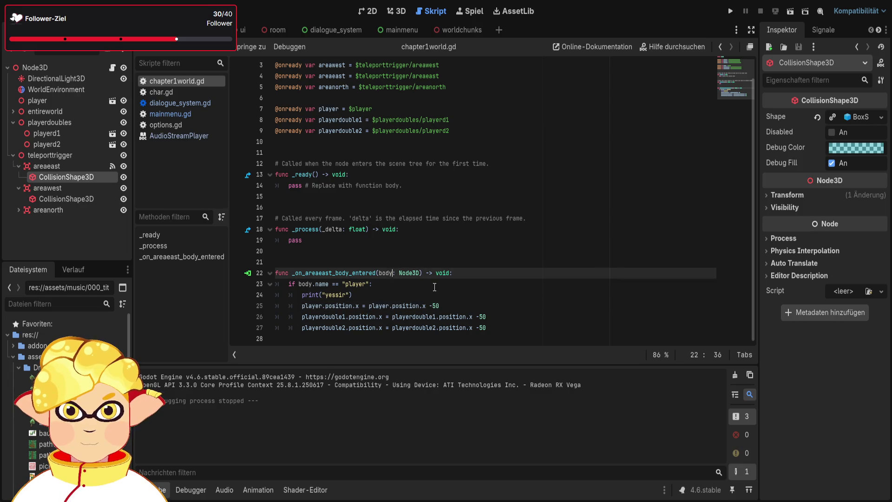
{"action": "left_click", "coordinate": [377, 284]}
{"action": "left_click", "coordinate": [47, 100]}
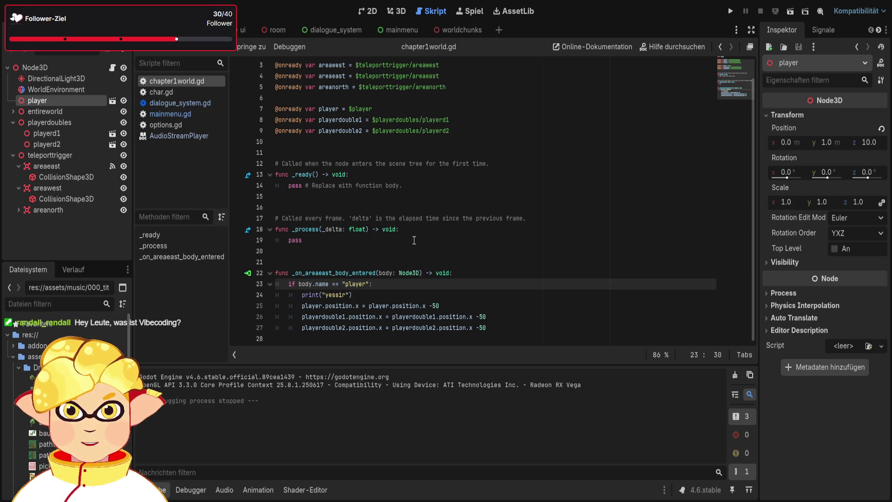
Rerun the scene, steer the player with W, A and D down the road, then stop with F8.
{"action": "left_click", "coordinate": [790, 12]}
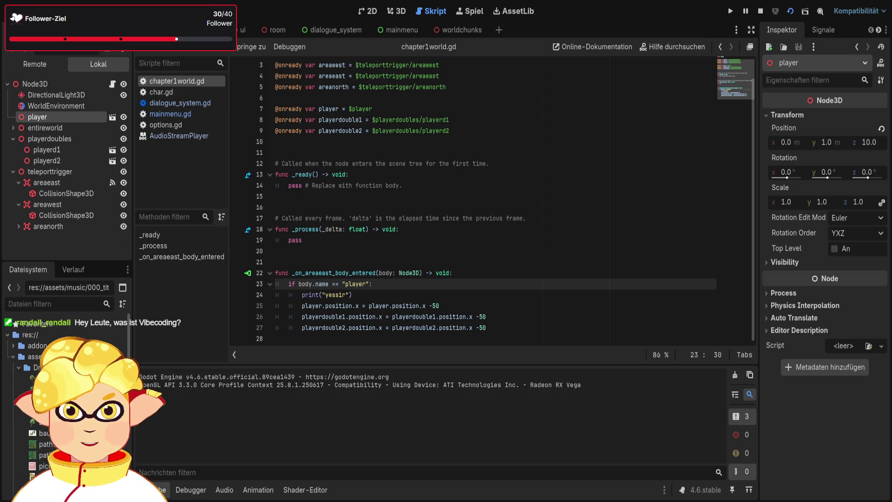
{"action": "key", "text": "w"}
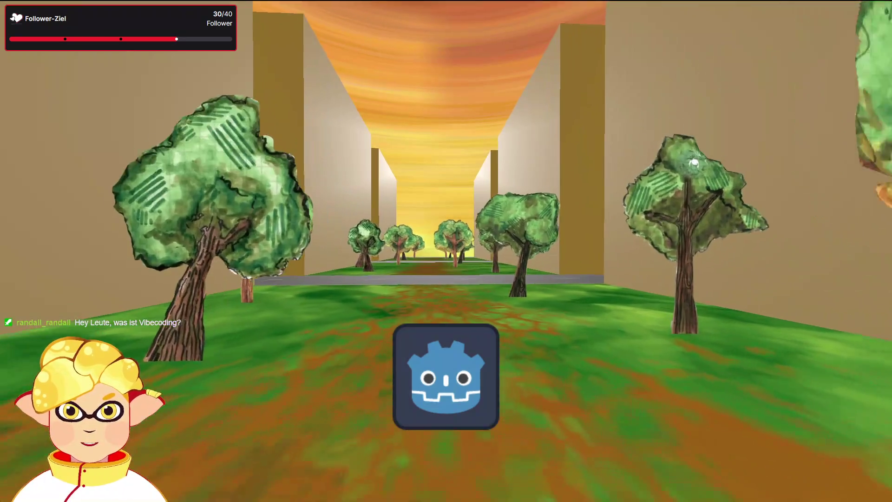
{"action": "key", "text": "d"}
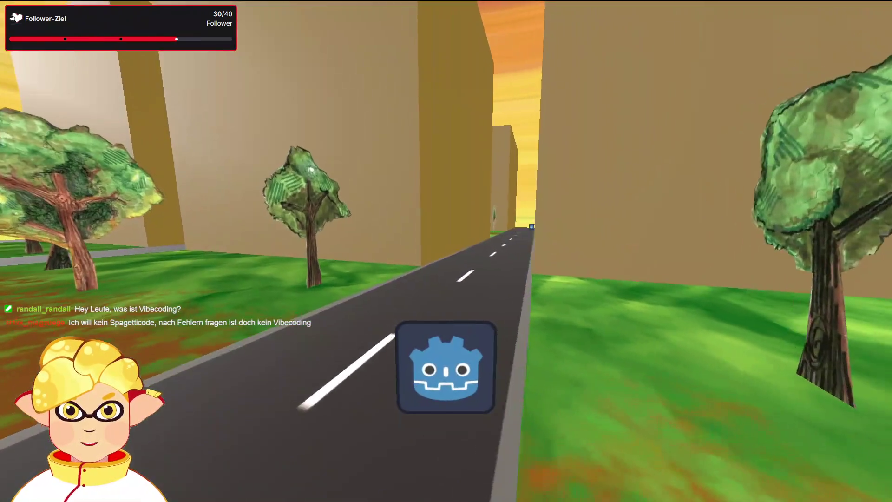
{"action": "key", "text": "w"}
{"action": "key", "text": "d"}
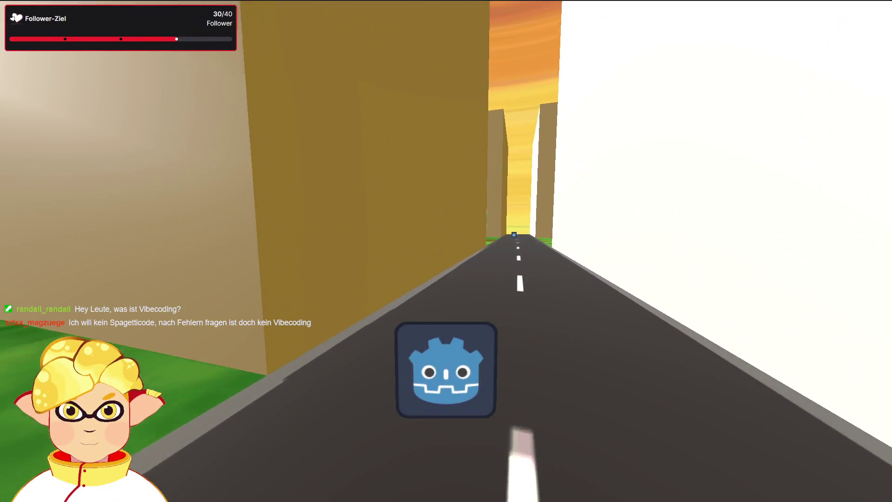
{"action": "key", "text": "a"}
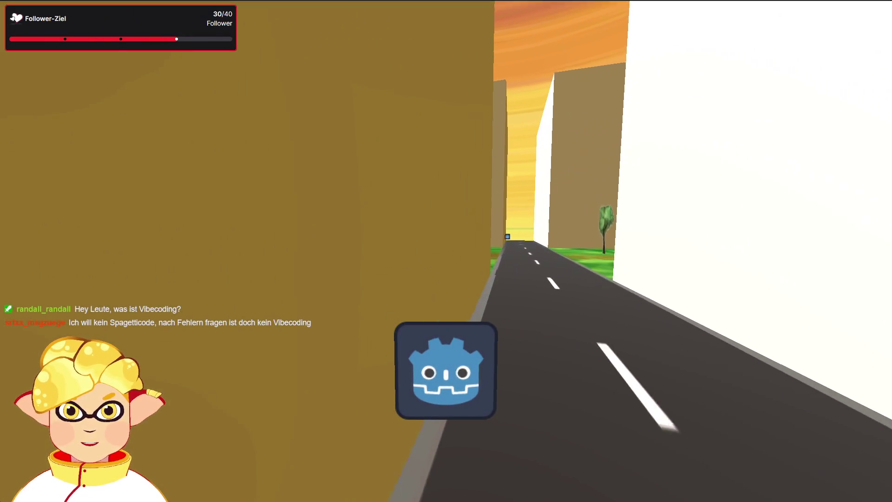
{"action": "key", "text": "w"}
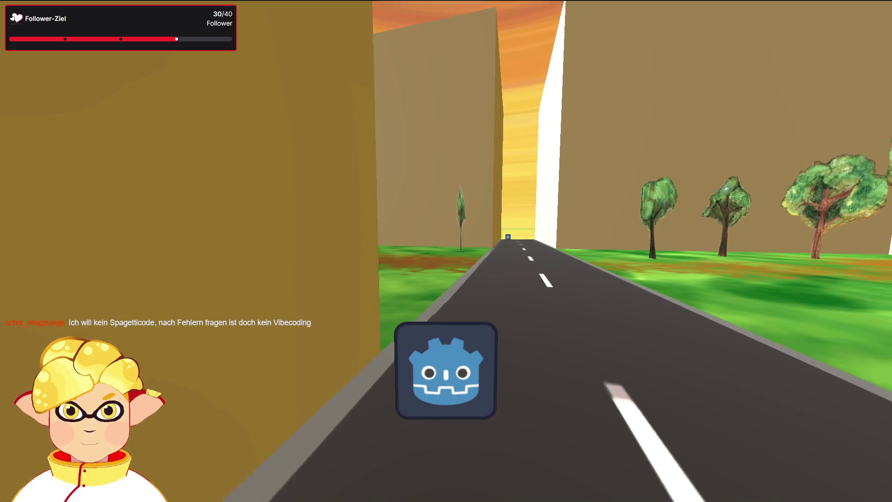
{"action": "key", "text": "d"}
{"action": "key", "text": "d"}
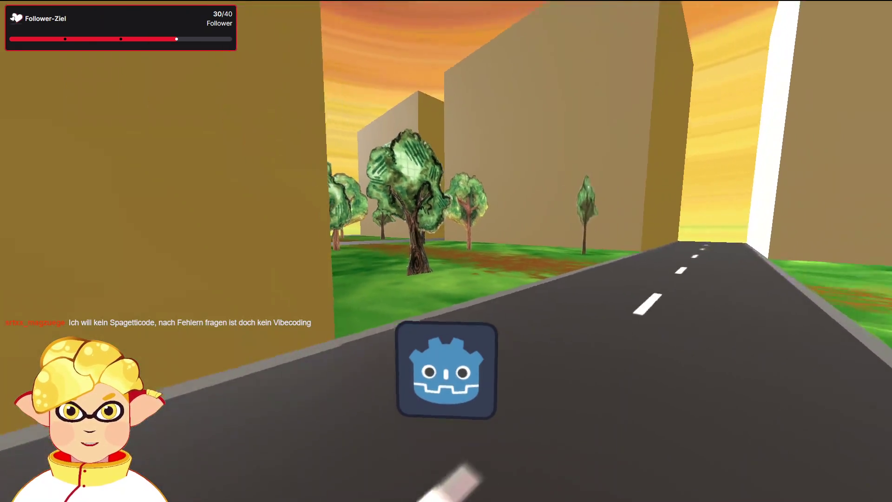
{"action": "key", "text": "a"}
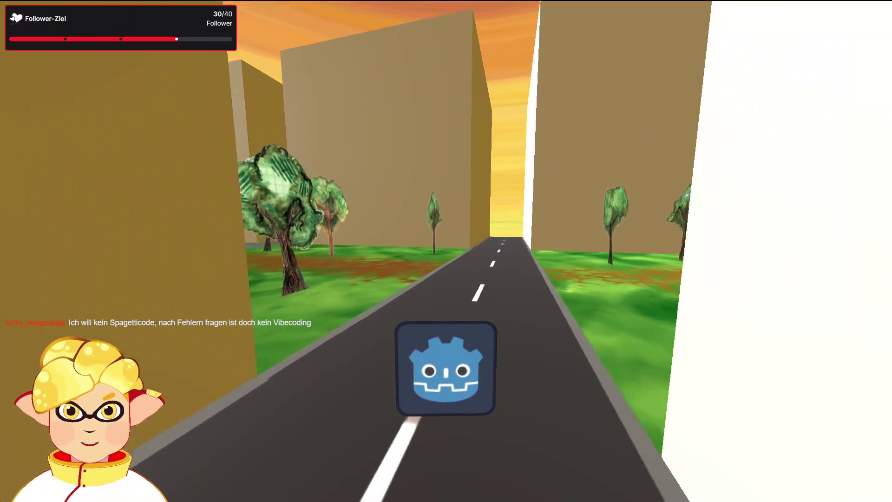
{"action": "key", "text": "F8"}
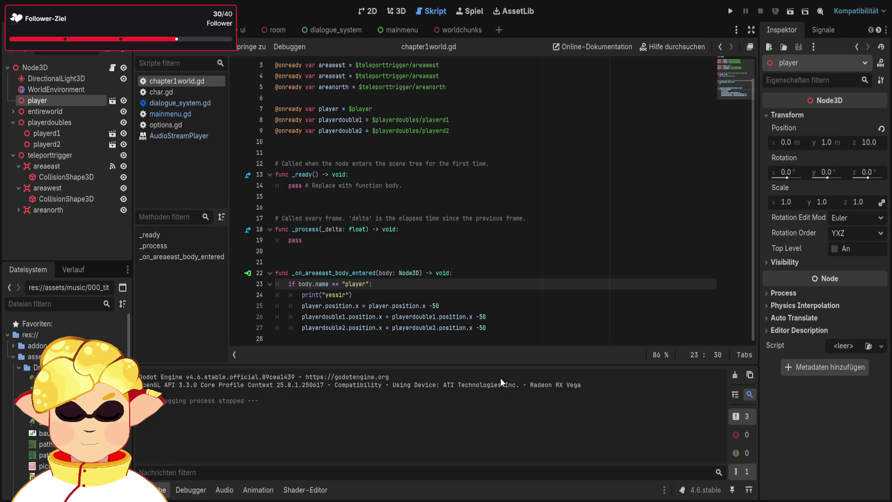
On line 23, replace body.name with is_in_group using autocomplete.
{"action": "left_click", "coordinate": [312, 284]}
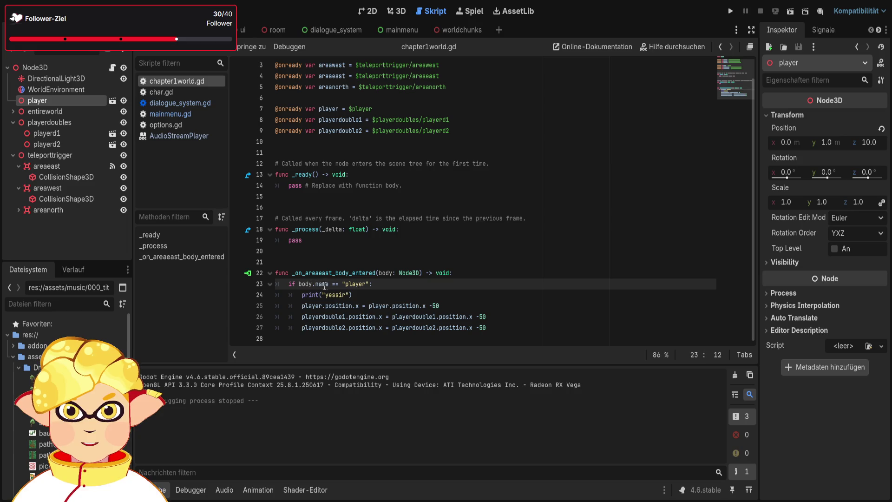
{"action": "left_click", "coordinate": [360, 284]}
{"action": "key", "text": "Right"}
{"action": "key", "text": "Right"}
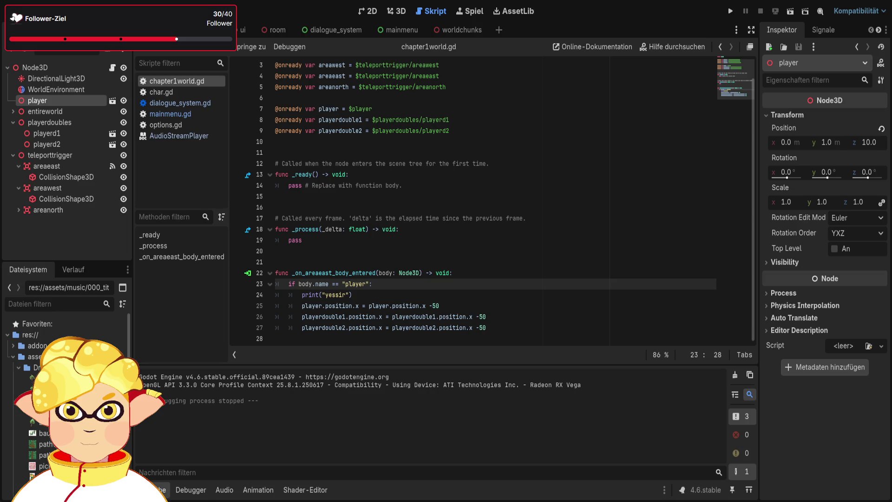
{"action": "left_click", "coordinate": [329, 284]}
{"action": "double_click", "coordinate": [323, 284]}
{"action": "type", "text": "is"}
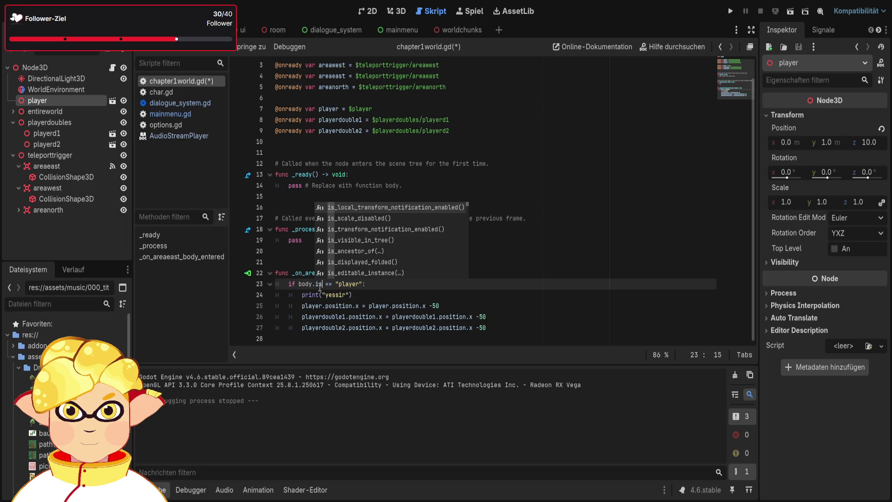
{"action": "type", "text": "_"}
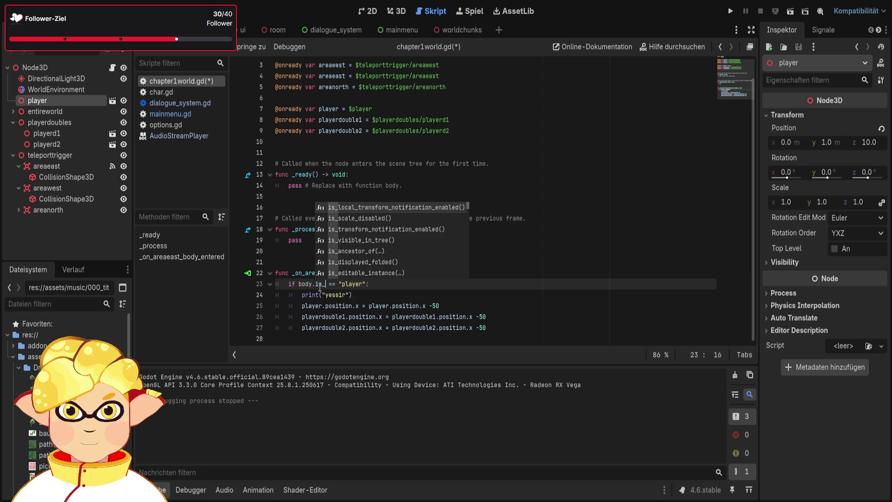
{"action": "type", "text": "in"}
{"action": "key", "text": "Down"}
{"action": "key", "text": "Return"}
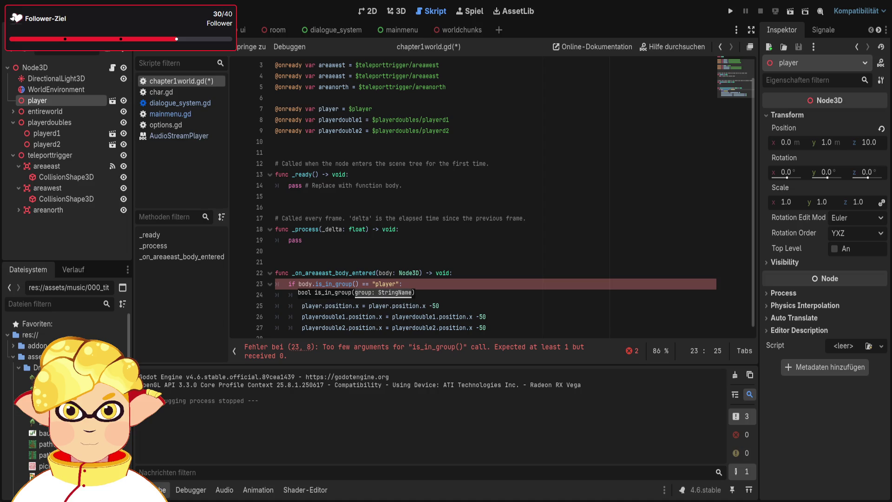
Delete the leftover == "player" comparison and pass "player" as the is_in_group argument.
{"action": "left_click_drag", "start_coordinate": [402, 284], "coordinate": [362, 284]}
{"action": "key", "text": "BackSpace"}
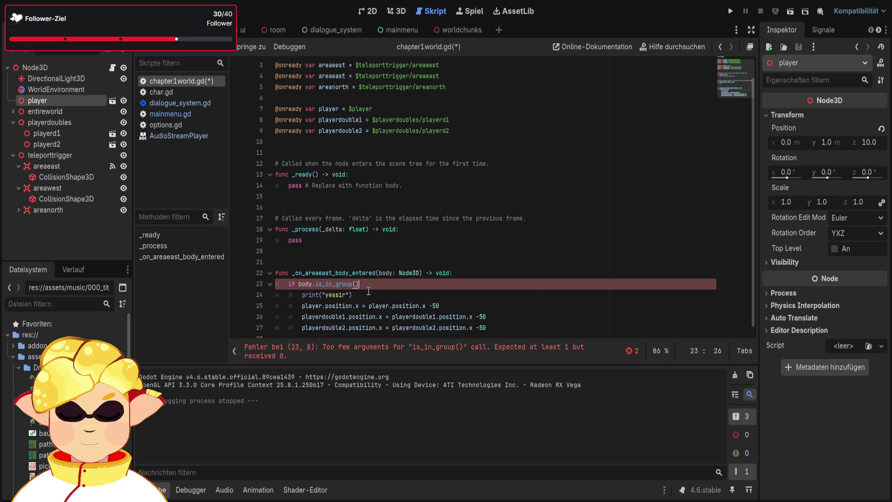
{"action": "left_click", "coordinate": [354, 284]}
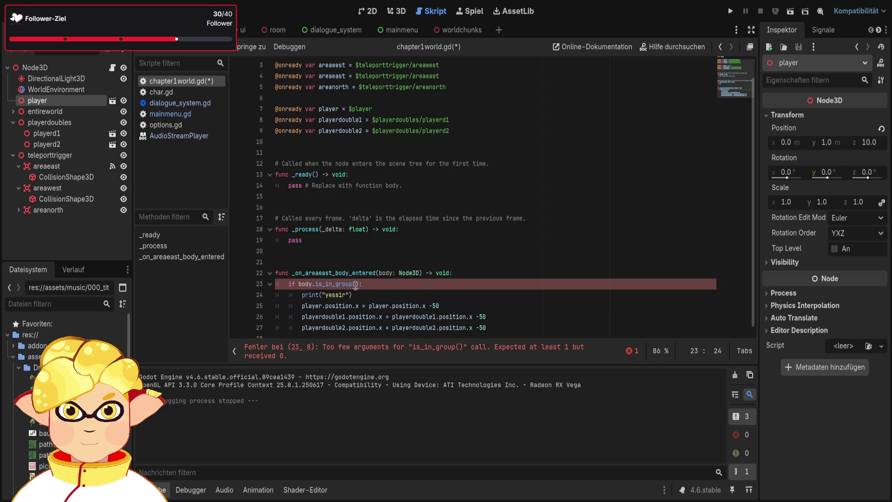
{"action": "type", "text": "\"playe"}
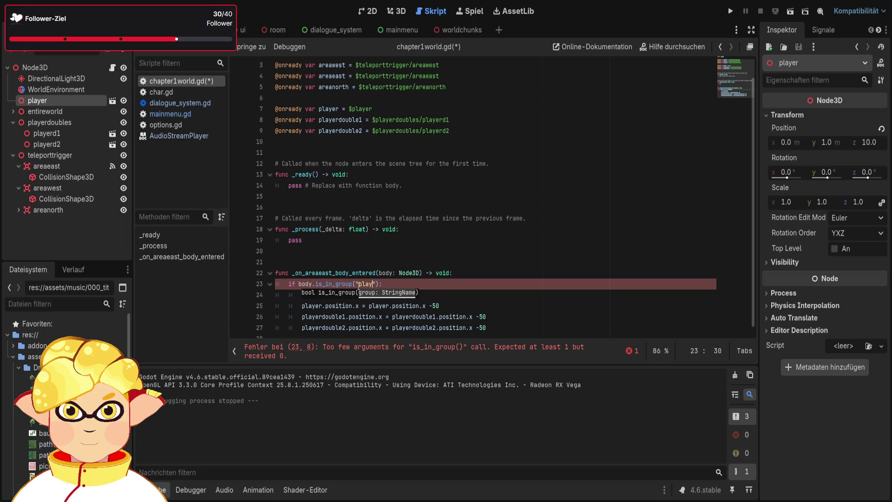
{"action": "type", "text": "r"}
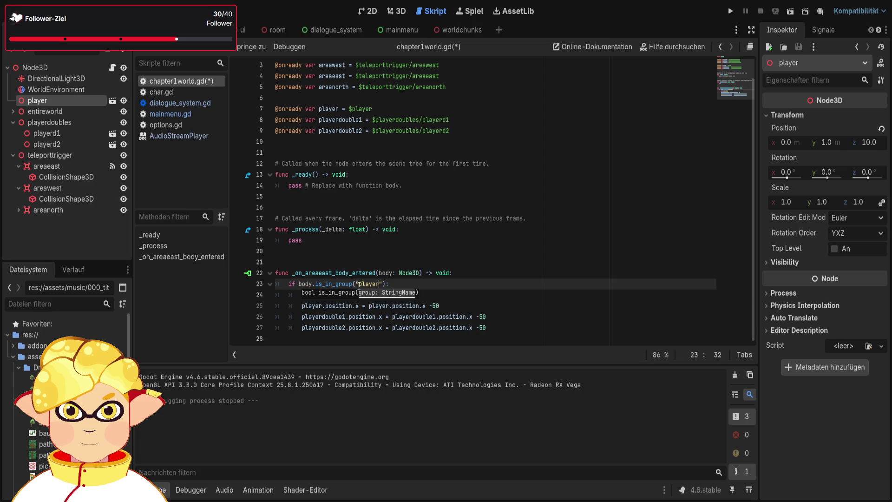
{"action": "left_click", "coordinate": [513, 275]}
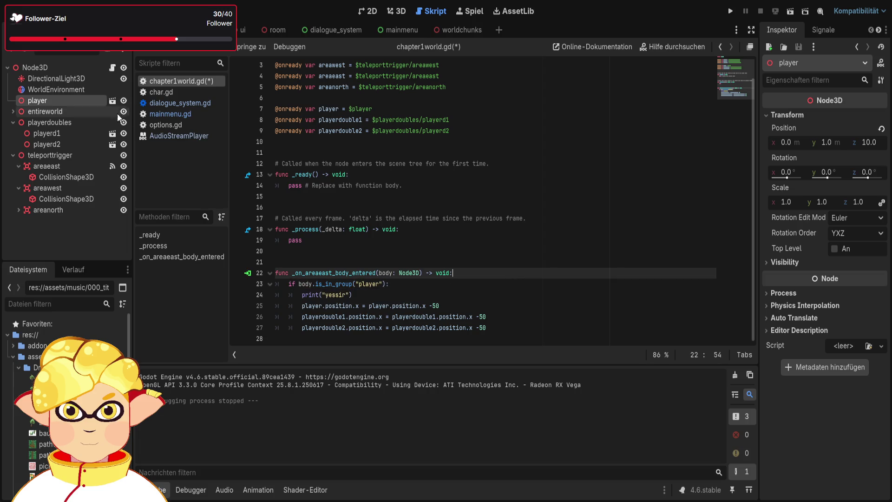
In the Node dock's Groups tab, put the player node in a group named 'player'.
{"action": "left_click", "coordinate": [821, 30]}
{"action": "left_click", "coordinate": [878, 30]}
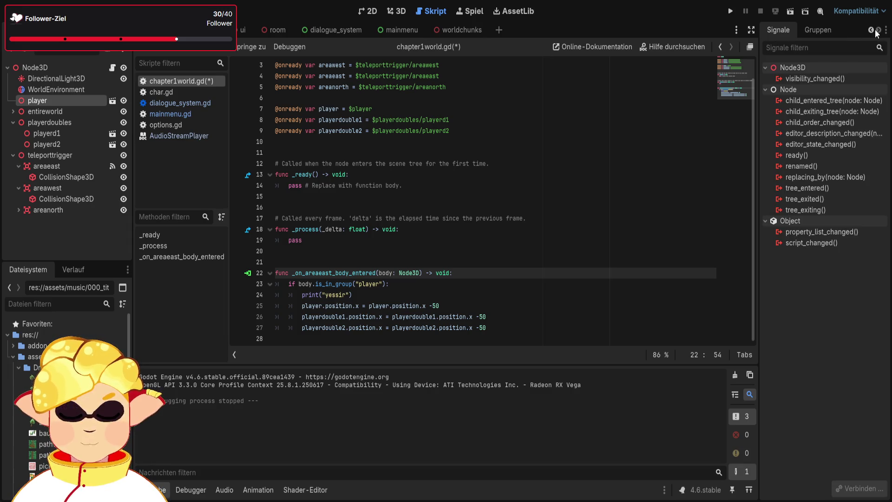
{"action": "left_click", "coordinate": [827, 29]}
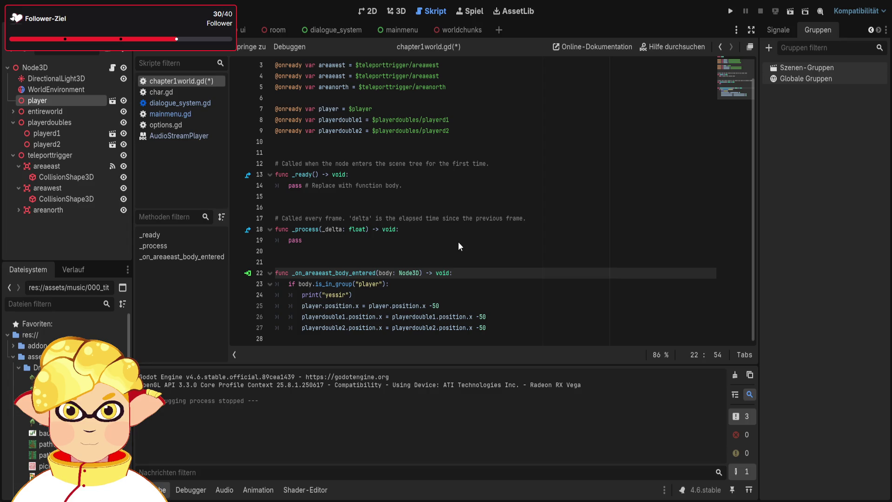
{"action": "key", "text": "ctrl+shift+z"}
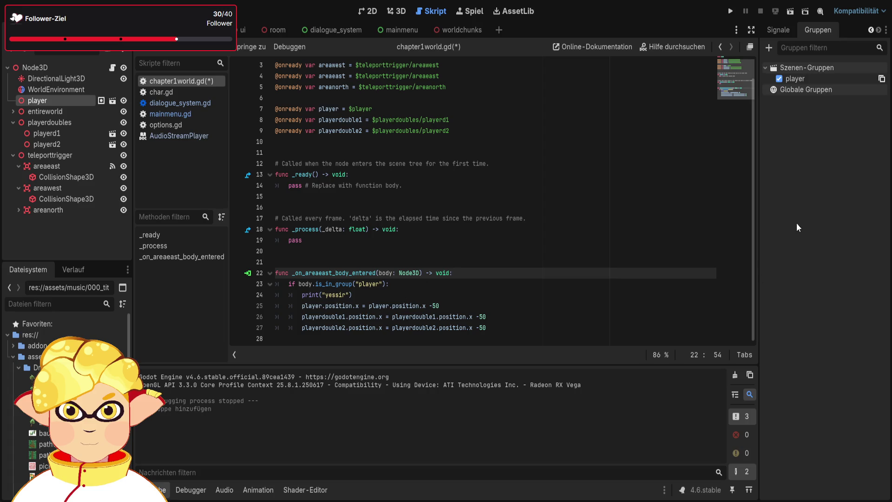
{"action": "left_click", "coordinate": [777, 31]}
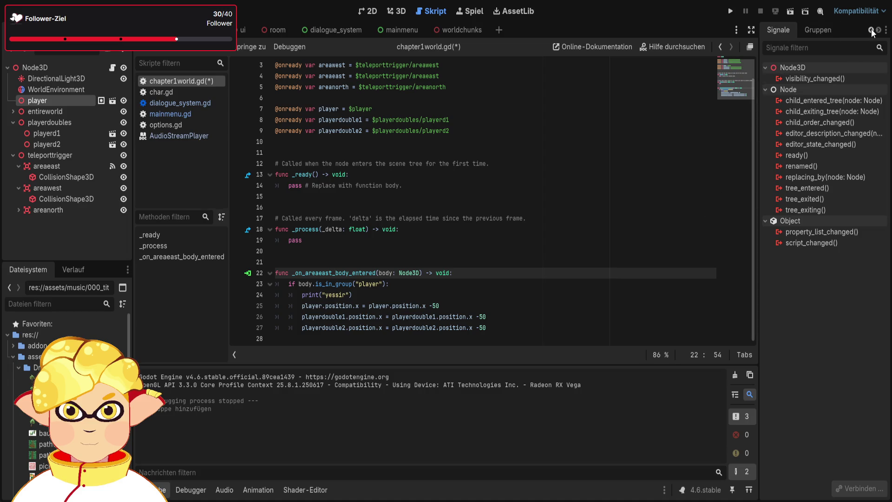
{"action": "left_click", "coordinate": [780, 33]}
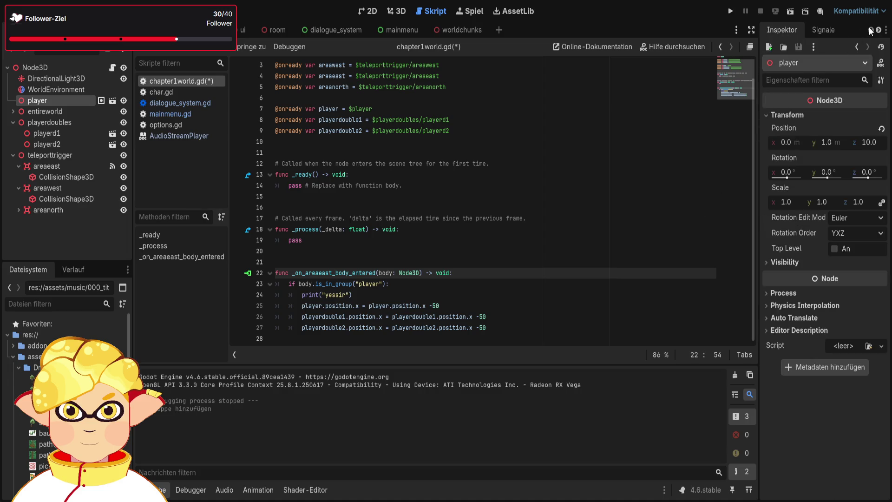
{"action": "left_click", "coordinate": [825, 33]}
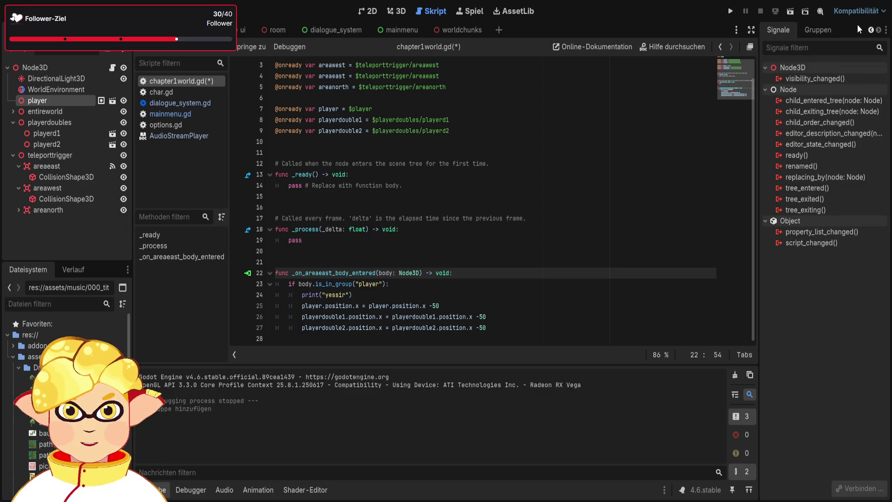
{"action": "left_click", "coordinate": [800, 32]}
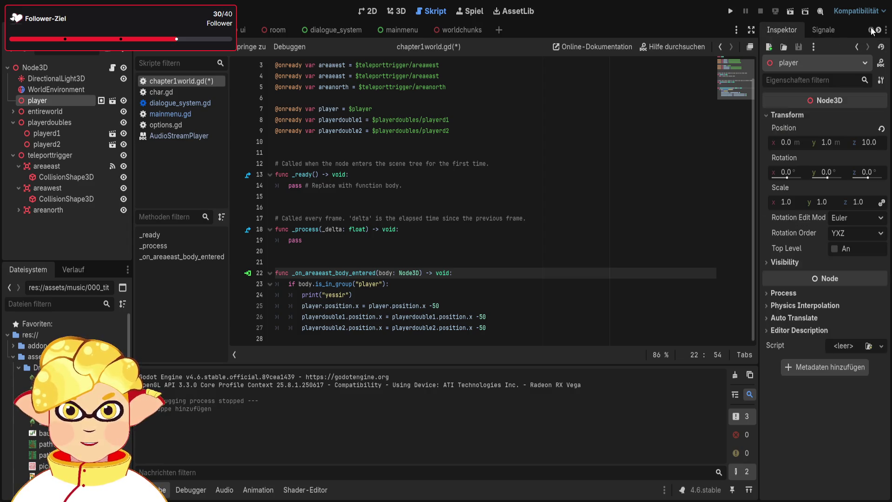
{"action": "left_click", "coordinate": [826, 32]}
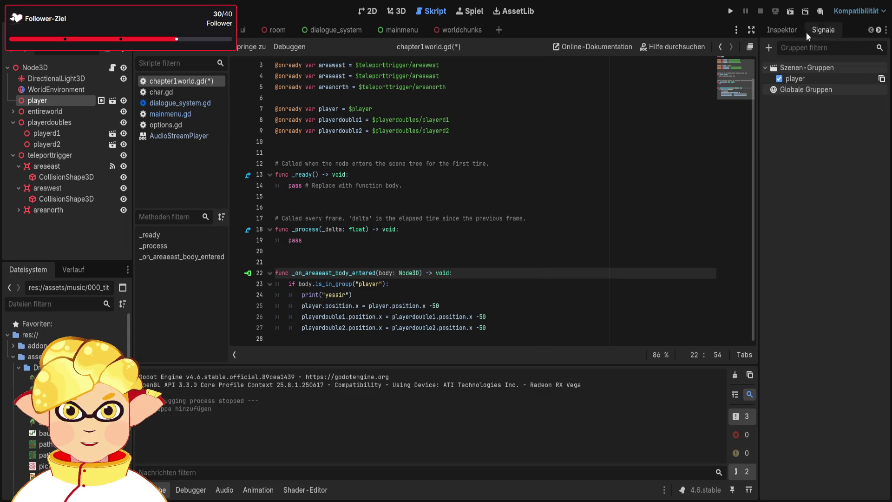
{"action": "left_click", "coordinate": [782, 31]}
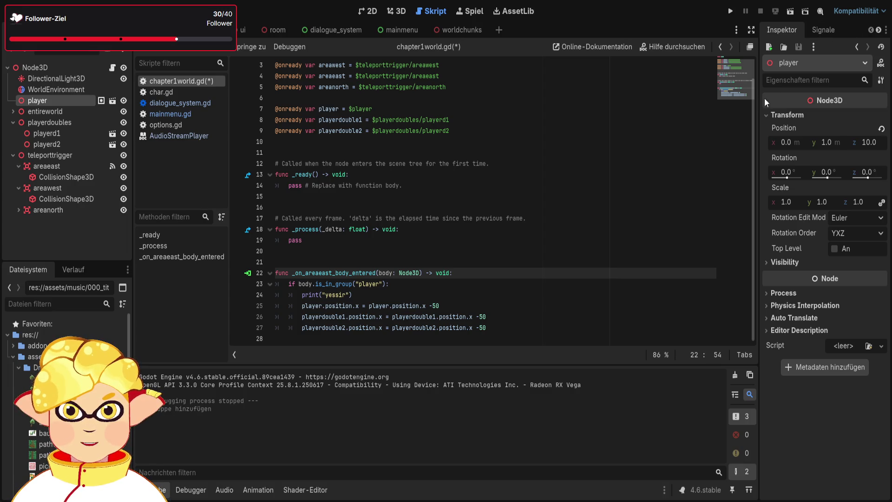
{"action": "left_click", "coordinate": [432, 296]}
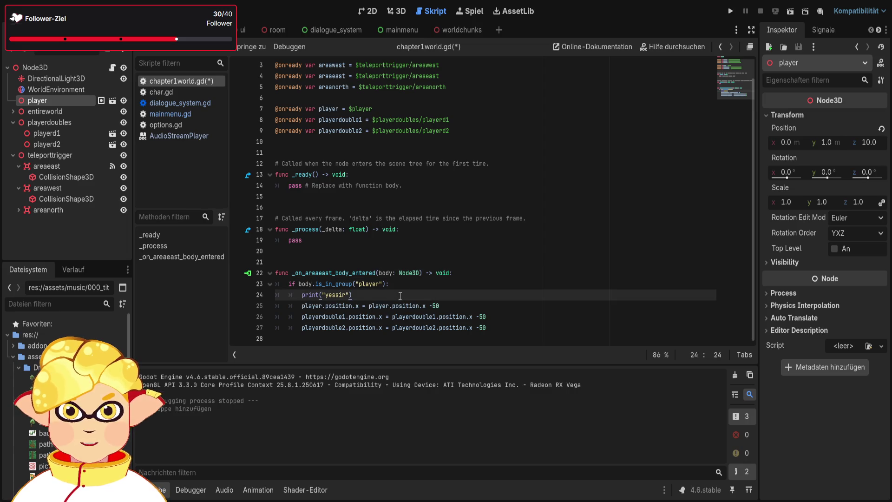
Run the scene and drive the player down the road to test the is_in_group trigger.
{"action": "left_click", "coordinate": [788, 16]}
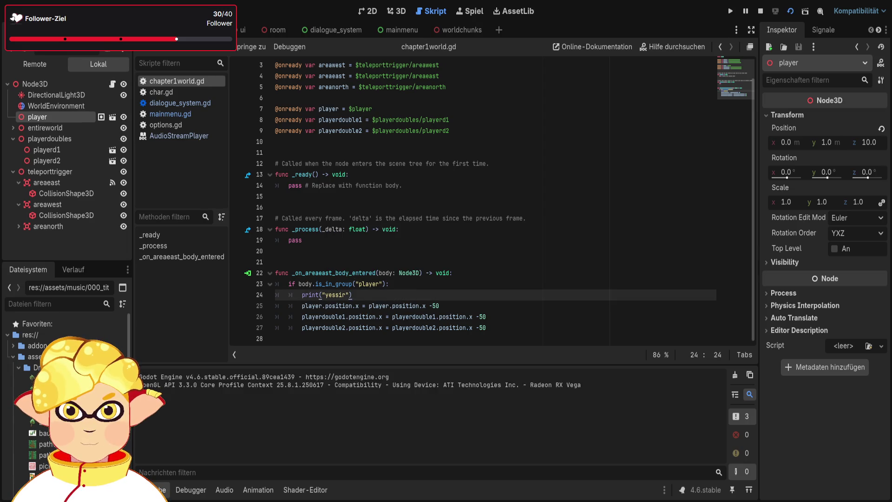
{"action": "key", "text": "w"}
{"action": "key", "text": "d"}
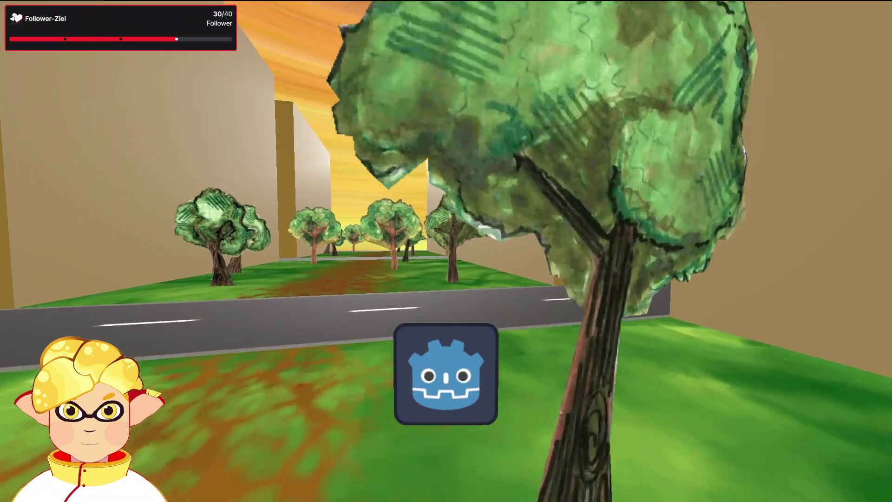
{"action": "key", "text": "d"}
{"action": "key", "text": "w"}
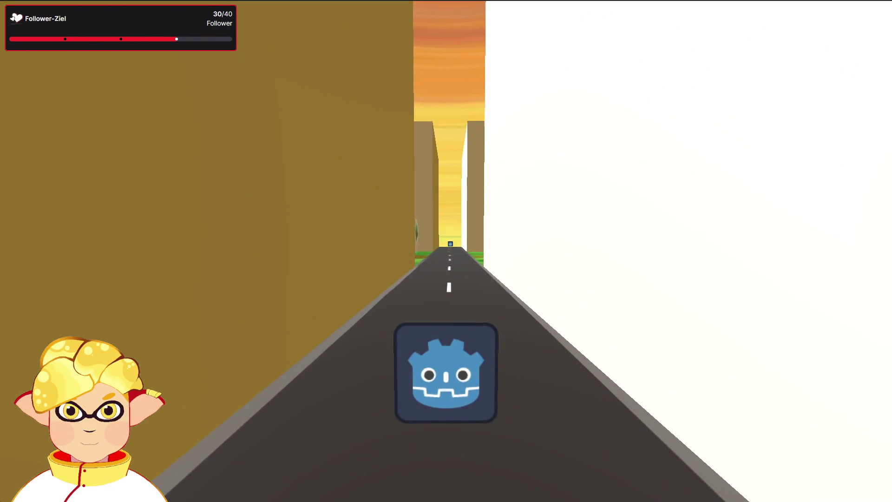
{"action": "key", "text": "w"}
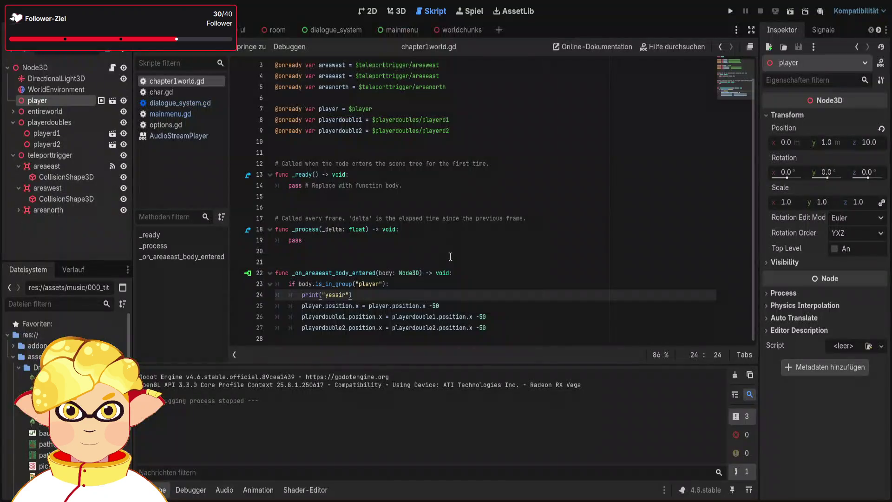
{"action": "left_click", "coordinate": [391, 12]}
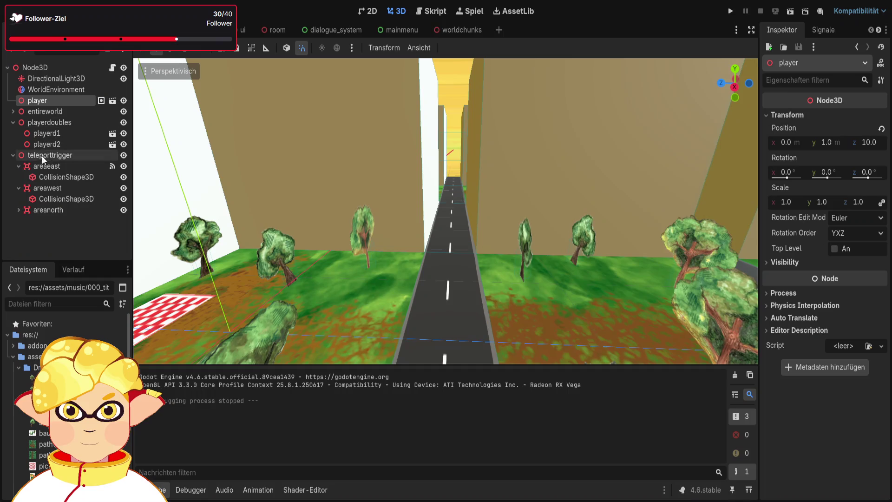
Select and frame areawest's, then areaeast's collision shape in the 3D view.
{"action": "left_click", "coordinate": [60, 179]}
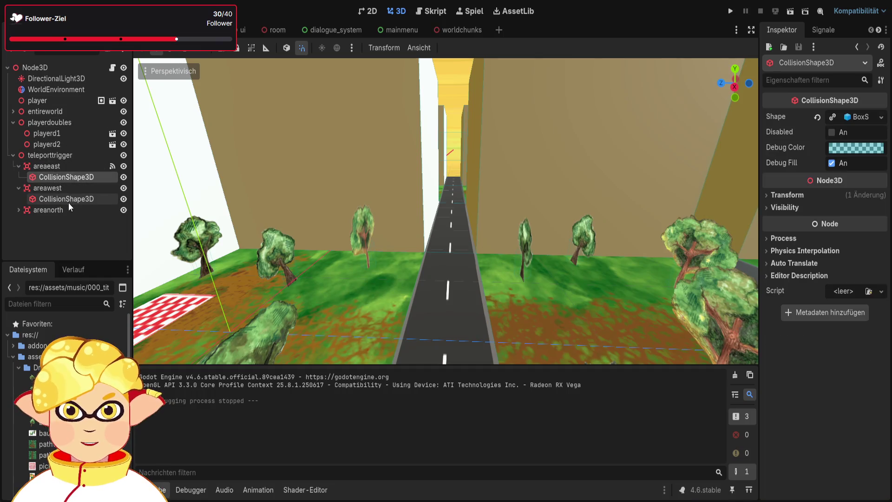
{"action": "left_click", "coordinate": [69, 199]}
{"action": "key", "text": "f"}
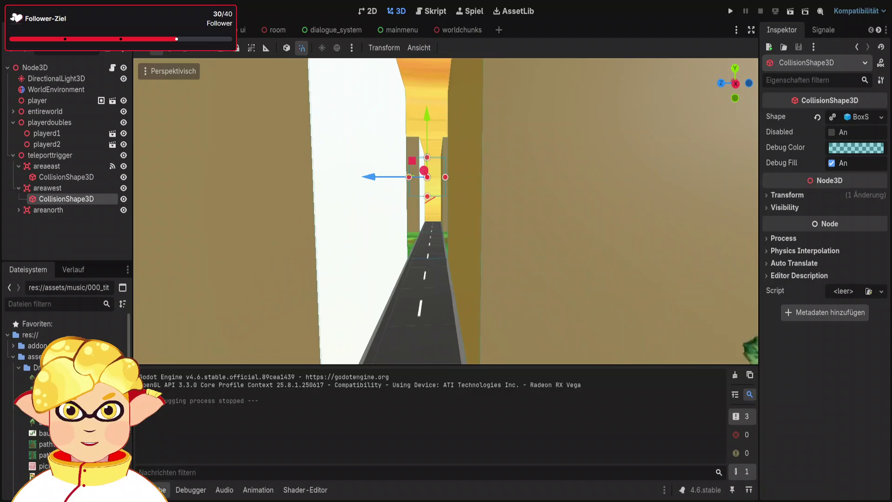
{"action": "left_click", "coordinate": [65, 178]}
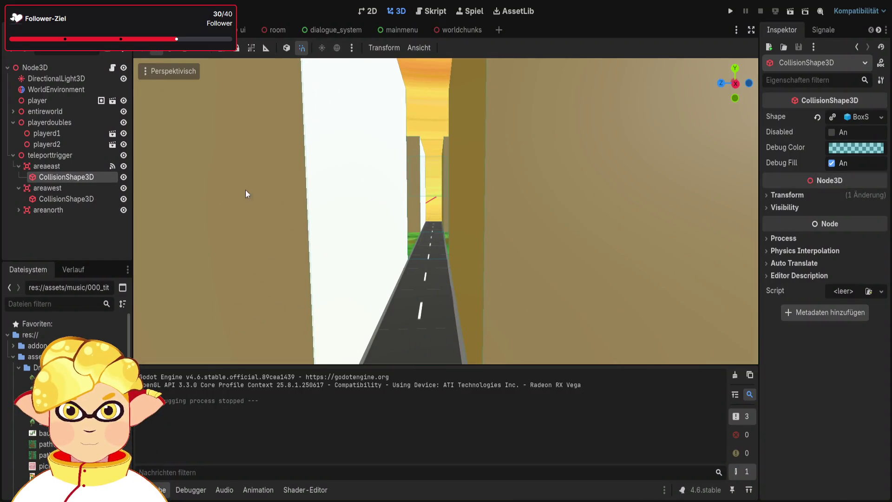
{"action": "key", "text": "f"}
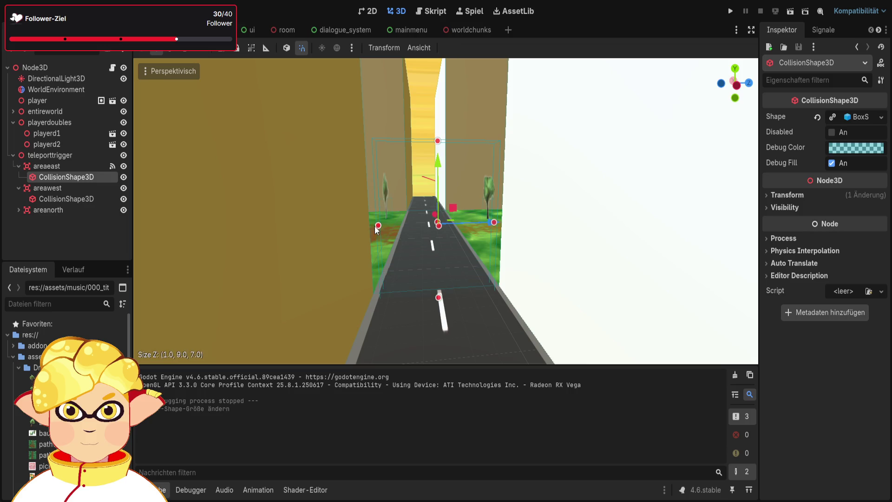
Drag areaeast's box handles to Size Z 9 and much taller, then run the scene.
{"action": "left_click_drag", "start_coordinate": [375, 225], "coordinate": [361, 228]}
{"action": "left_click_drag", "start_coordinate": [494, 222], "coordinate": [498, 220]}
{"action": "mouse_move", "coordinate": [440, 146]}
{"action": "left_mouse_down"}
{"action": "mouse_move", "coordinate": [455, 57]}
{"action": "mouse_move", "coordinate": [453, 264]}
{"action": "left_mouse_up"}
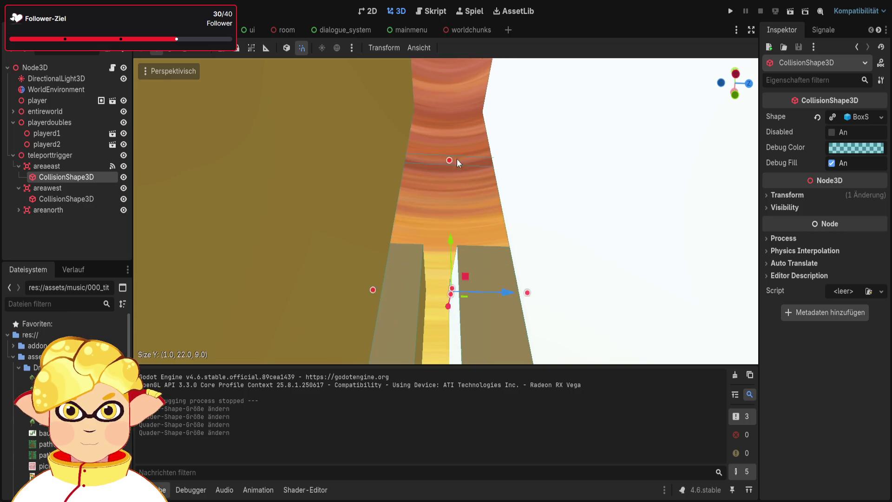
{"action": "left_click_drag", "start_coordinate": [460, 107], "coordinate": [459, 108]}
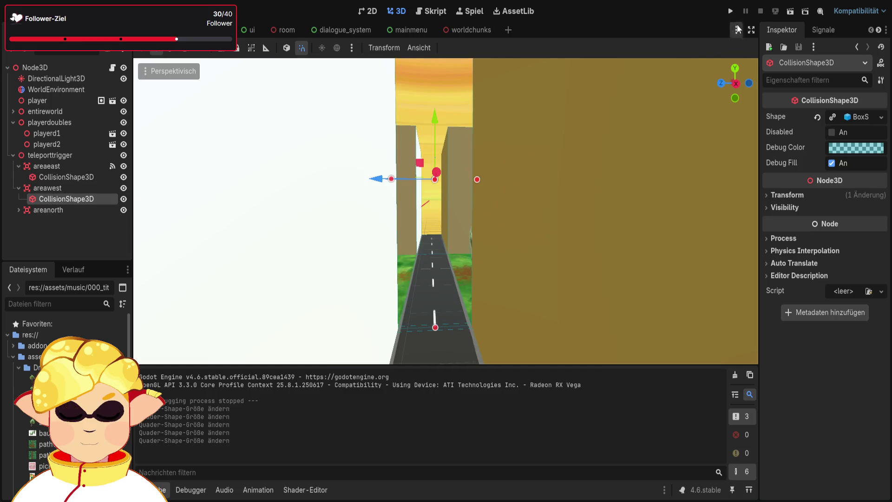
{"action": "left_click", "coordinate": [788, 13]}
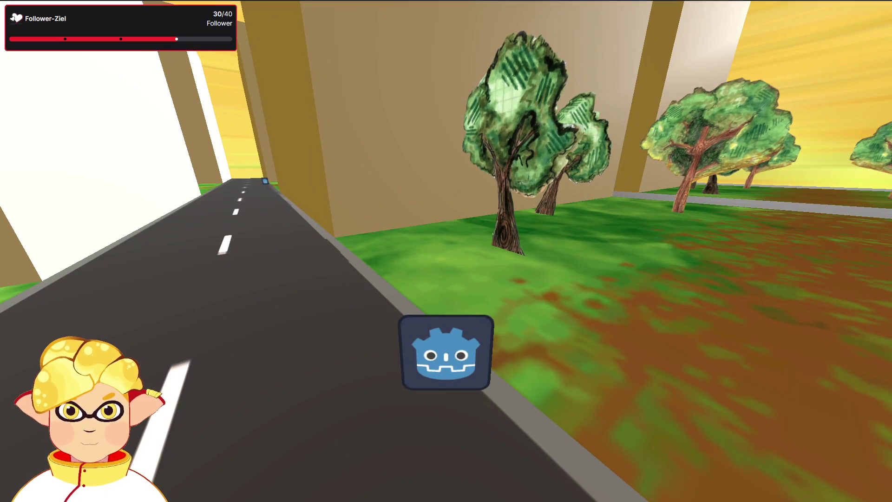
Stop the game with F8 and switch the viewport to top view.
{"action": "key", "text": "F8"}
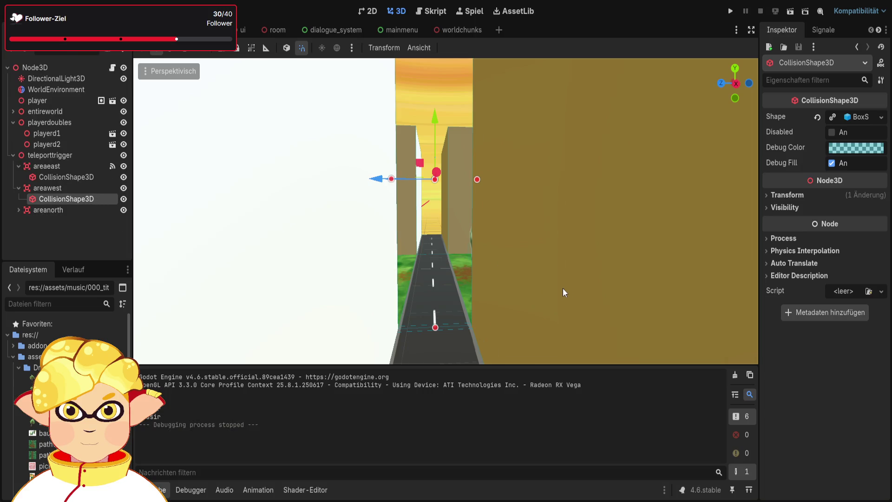
{"action": "key", "text": "KP_7"}
Shift the areawest box 7 units along x and areaeast's box 2 units toward negative x.
{"action": "scroll", "coordinate": [561, 288], "scroll_direction": "down", "scroll_amount": 3}
{"action": "left_click_drag", "start_coordinate": [465, 212], "coordinate": [509, 209]}
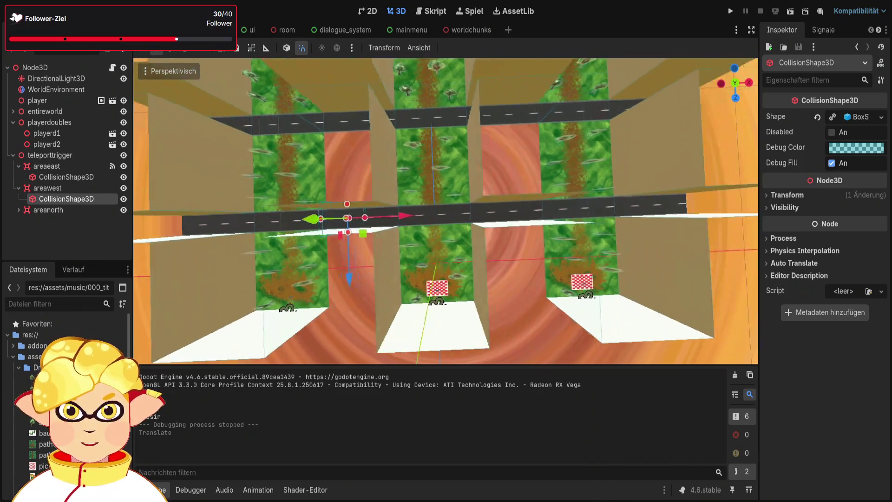
{"action": "left_click", "coordinate": [43, 176]}
{"action": "mouse_move", "coordinate": [545, 209]}
{"action": "left_mouse_down"}
{"action": "mouse_move", "coordinate": [567, 206]}
{"action": "mouse_move", "coordinate": [528, 212]}
{"action": "left_mouse_up"}
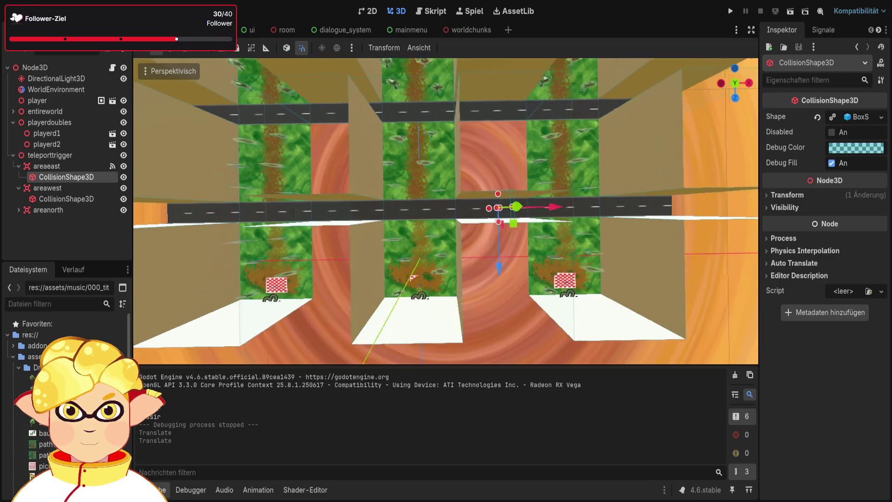
{"action": "left_click", "coordinate": [788, 194]}
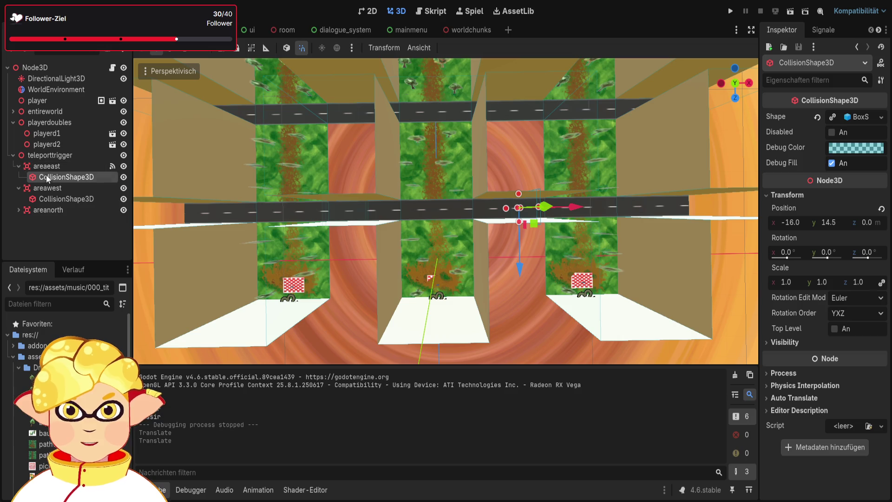
Check that areawest's box height is 15.0 and compare both trigger boxes' positions.
{"action": "left_click", "coordinate": [54, 198]}
{"action": "left_click", "coordinate": [812, 197]}
{"action": "left_click", "coordinate": [828, 224]}
{"action": "left_click", "coordinate": [825, 235]}
{"action": "left_click", "coordinate": [70, 177]}
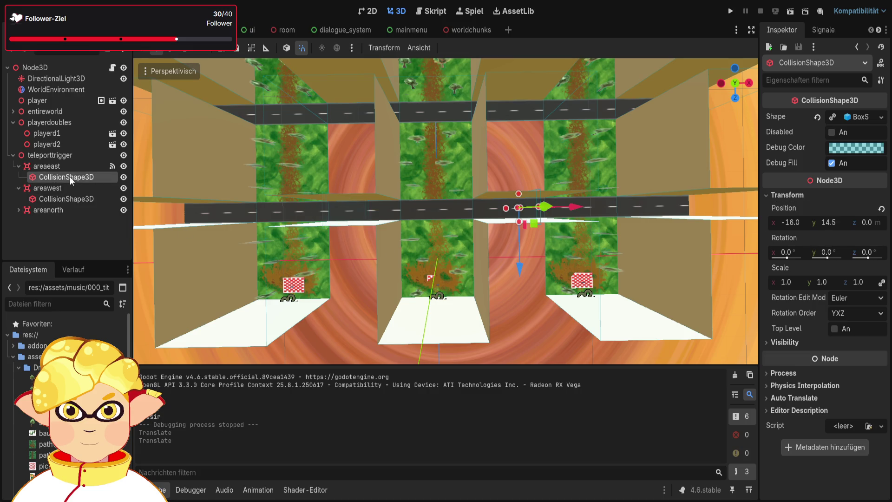
{"action": "left_click", "coordinate": [69, 198]}
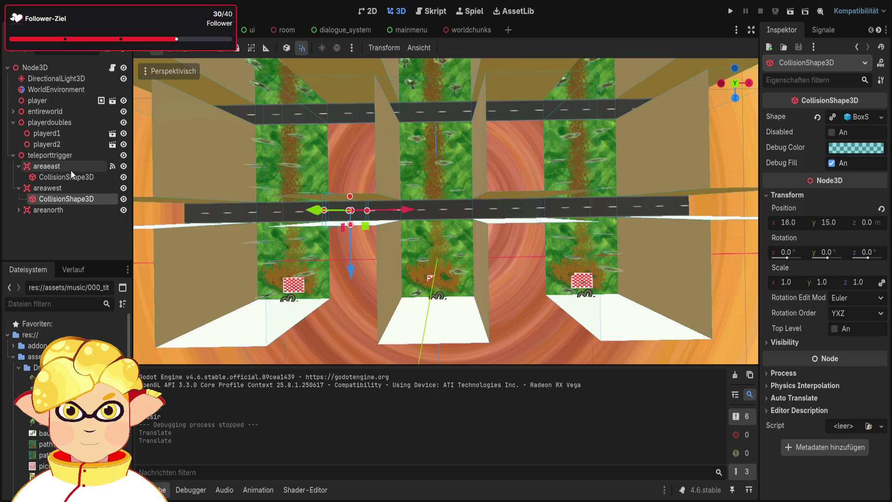
{"action": "left_click", "coordinate": [70, 176]}
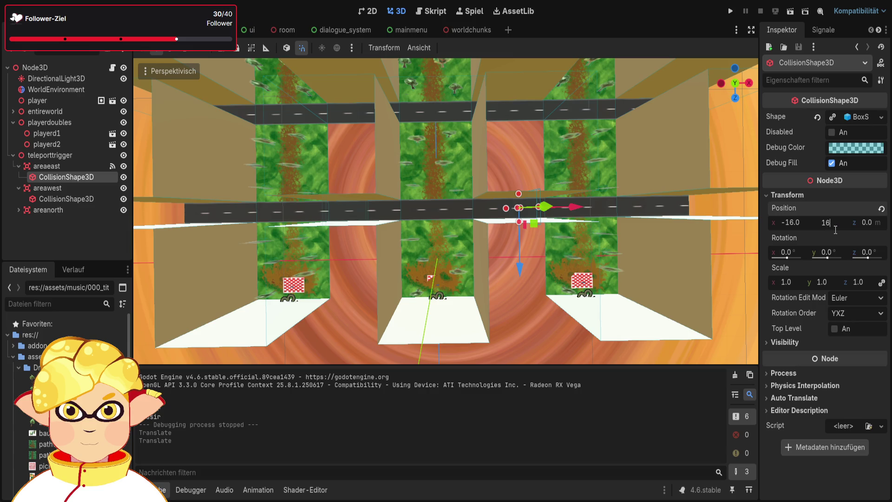
{"action": "left_click", "coordinate": [74, 198]}
{"action": "left_click", "coordinate": [74, 176]}
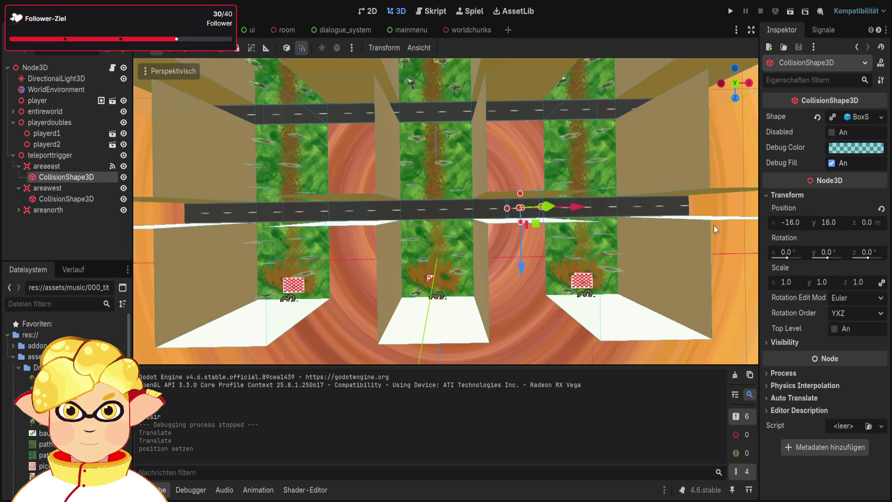
Change the areaeast box's Position y from 16 to 15.
{"action": "left_click", "coordinate": [846, 218]}
{"action": "type", "text": "5"}
{"action": "key", "text": "Return"}
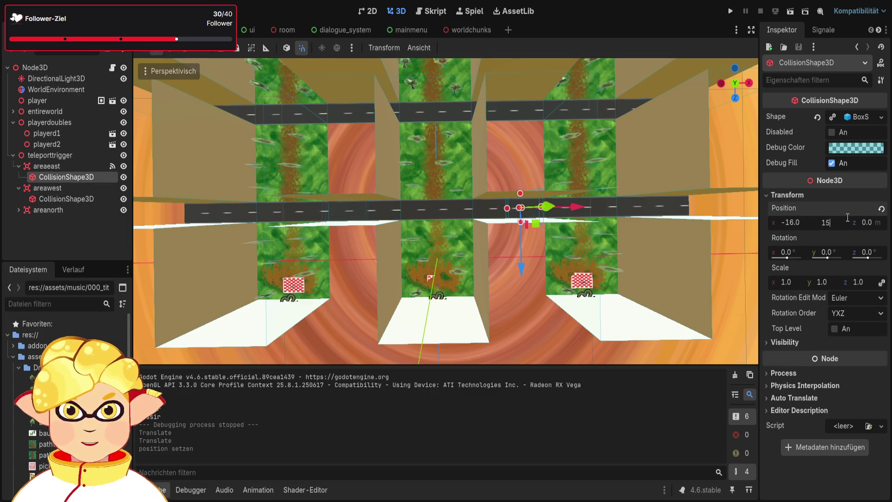
{"action": "left_click", "coordinate": [547, 301]}
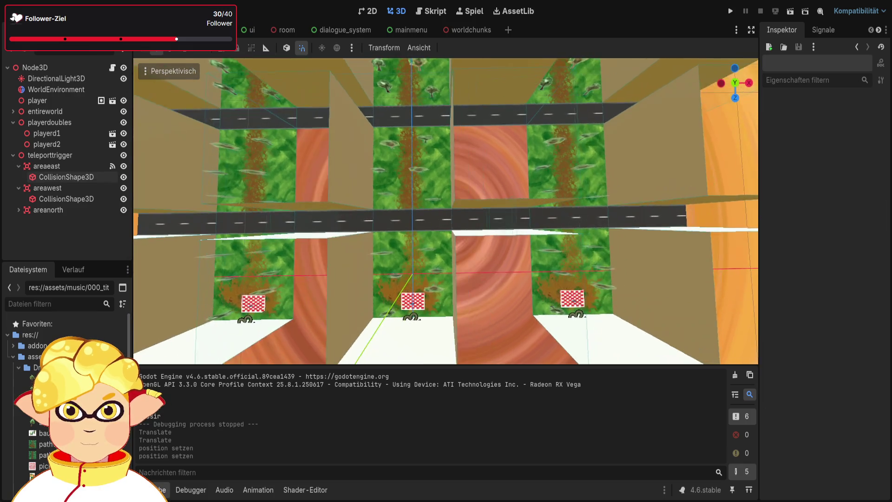
{"action": "key", "text": "w"}
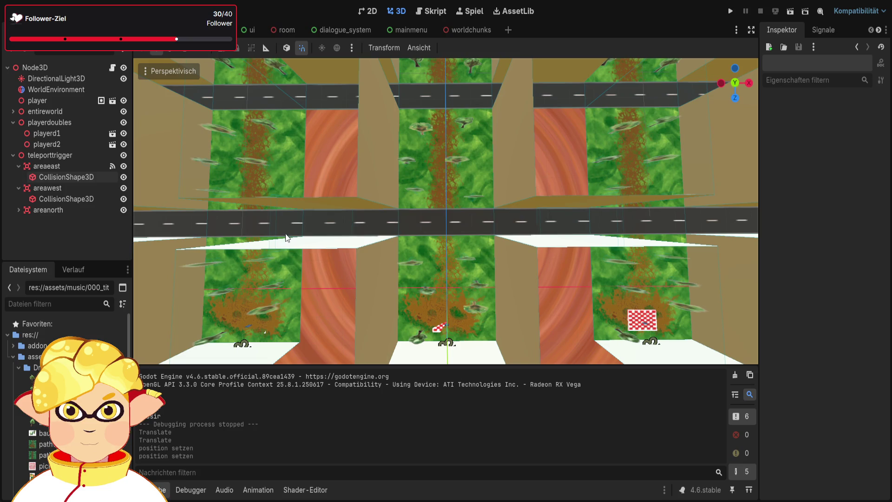
Trial-move the areaeast box 60 units along x, undo it back to x -16, and reopen chapter1world.gd.
{"action": "left_click", "coordinate": [85, 178]}
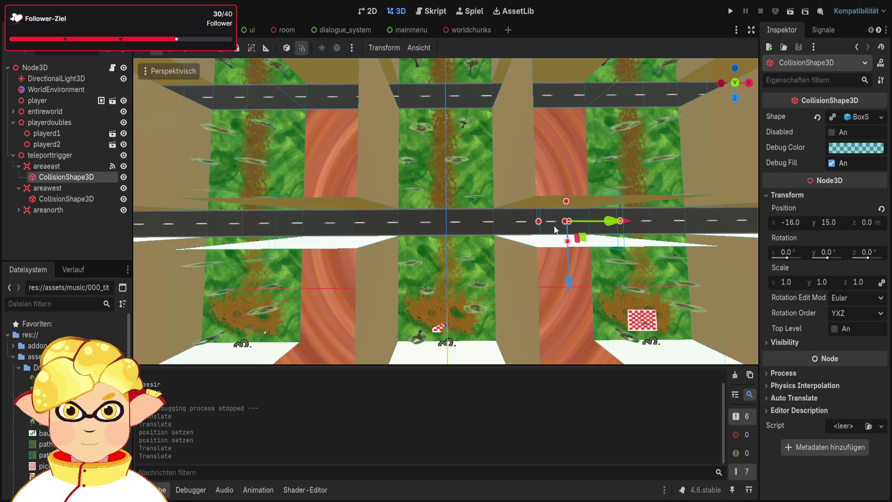
{"action": "key", "text": "d"}
{"action": "key", "text": "a"}
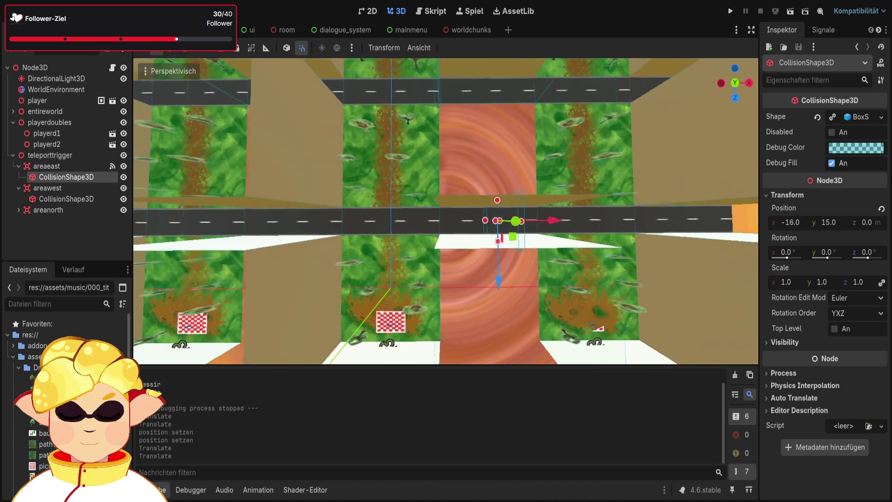
{"action": "left_click_drag", "start_coordinate": [566, 230], "coordinate": [310, 241]}
{"action": "key", "text": "ctrl+z"}
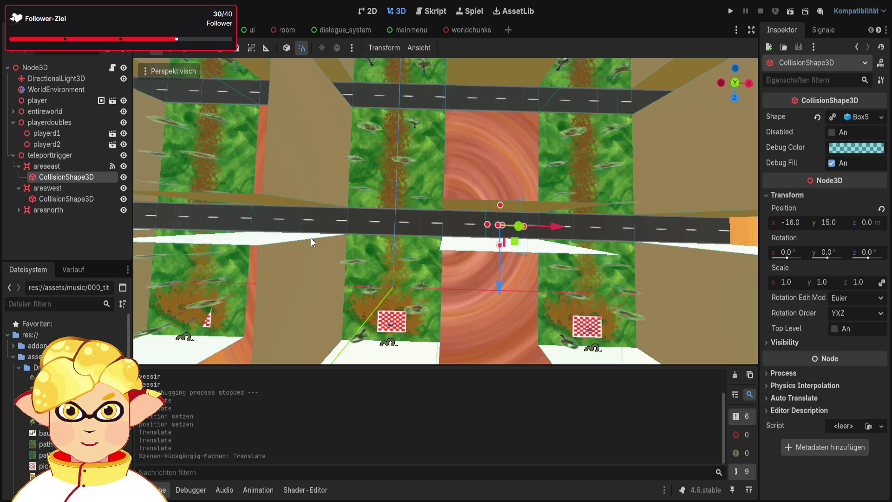
{"action": "left_click", "coordinate": [673, 161]}
{"action": "left_click", "coordinate": [430, 11]}
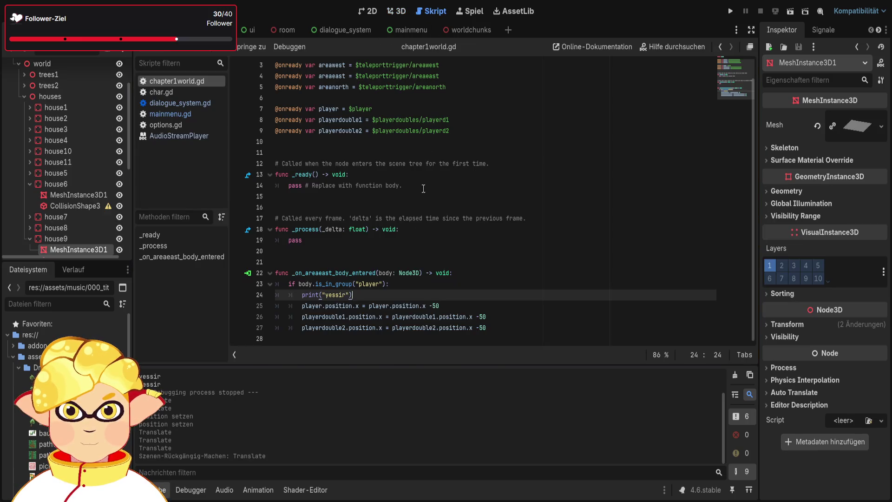
Edit the player, playerdouble1 and playerdouble2 x offsets on lines 25–27 to -60, then save and run.
{"action": "left_click", "coordinate": [437, 306]}
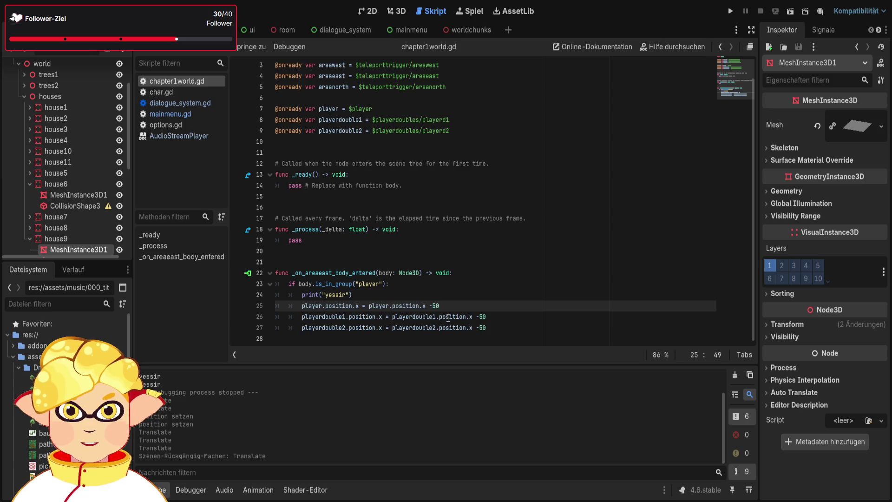
{"action": "left_click", "coordinate": [484, 317]}
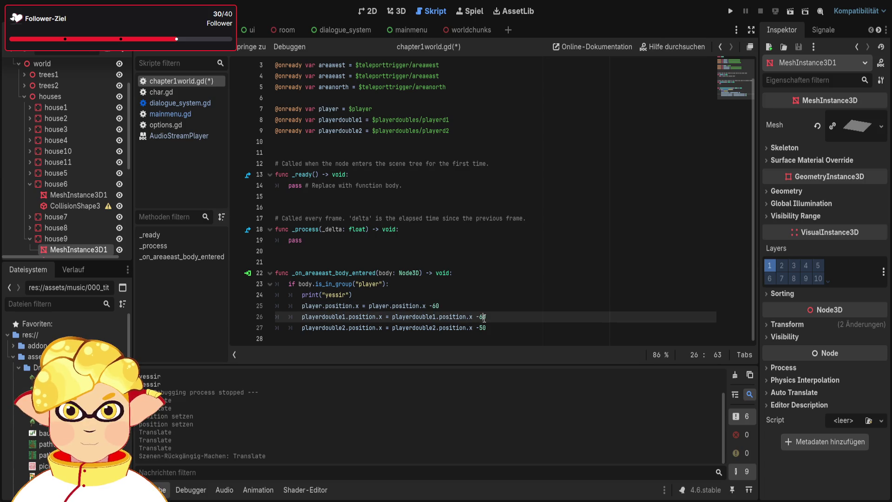
{"action": "left_click", "coordinate": [485, 330]}
{"action": "left_click", "coordinate": [501, 303]}
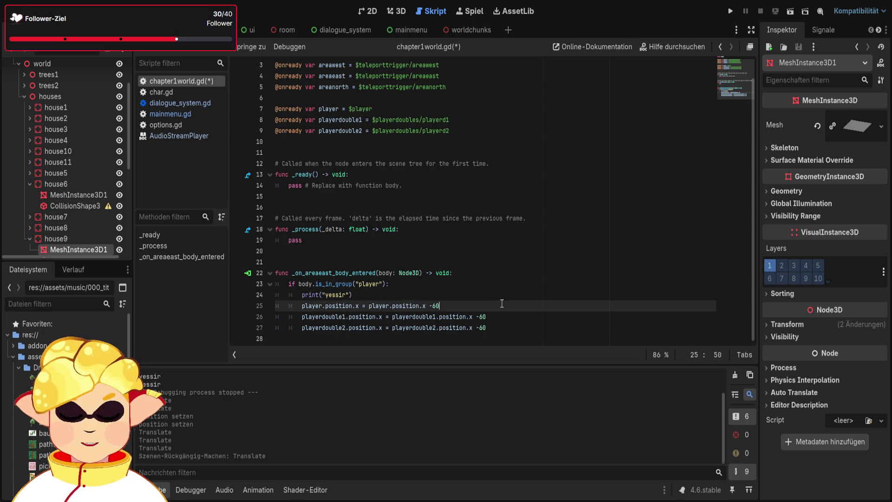
{"action": "left_click", "coordinate": [774, 11]}
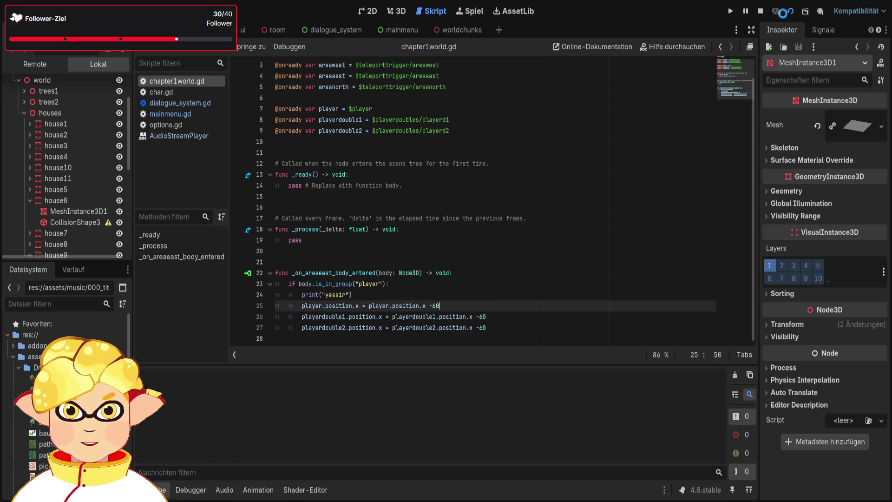
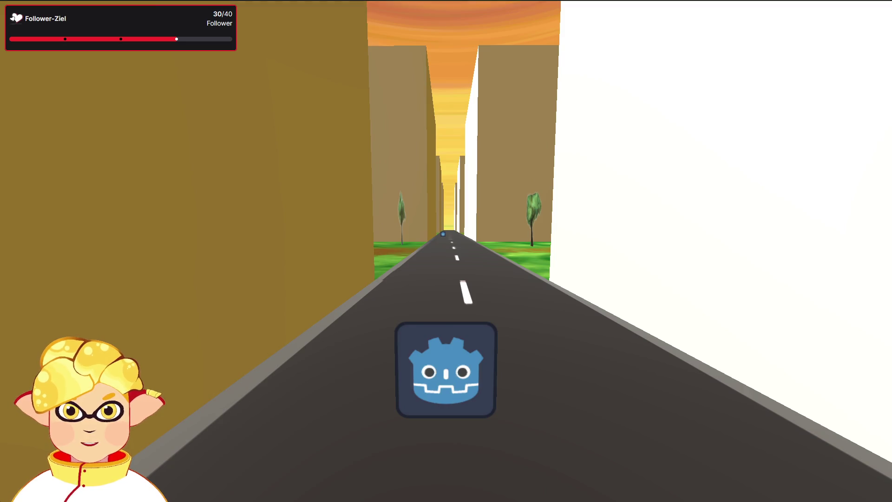
Close the running game, relaunch it with F5 to walk down the road, then return to the editor.
{"action": "key", "text": "alt+F4"}
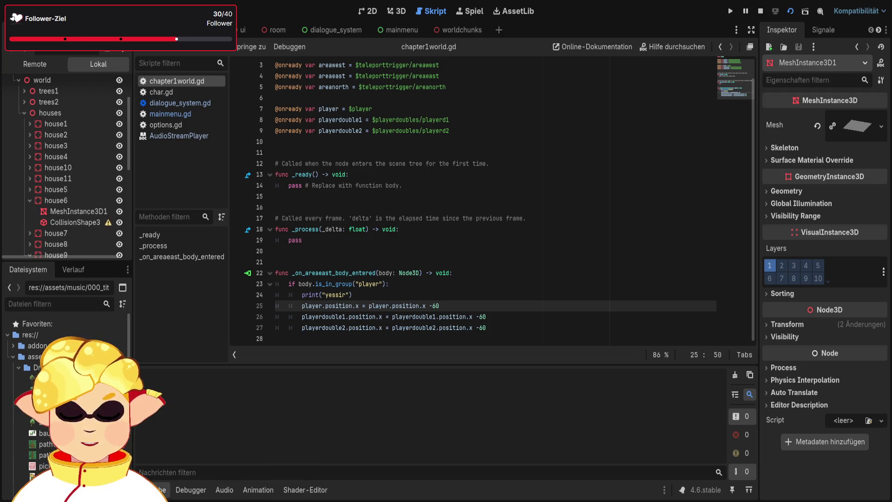
{"action": "key", "text": "F5"}
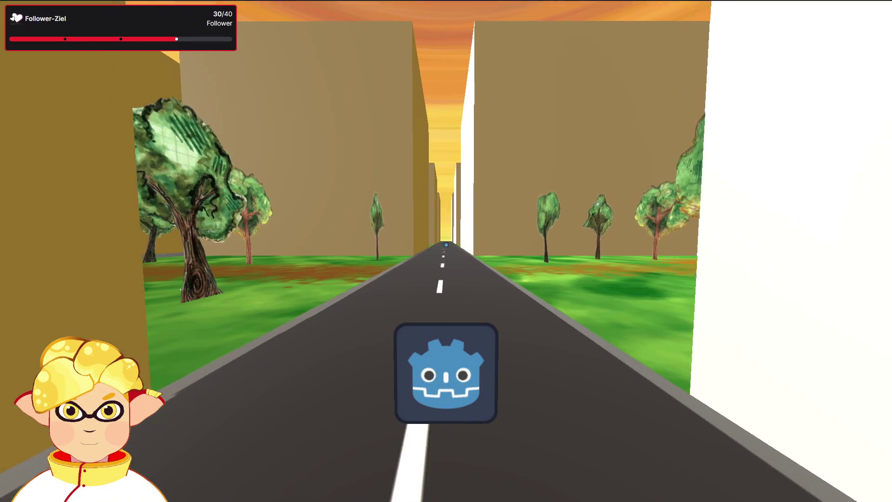
{"action": "key", "text": "alt+Tab"}
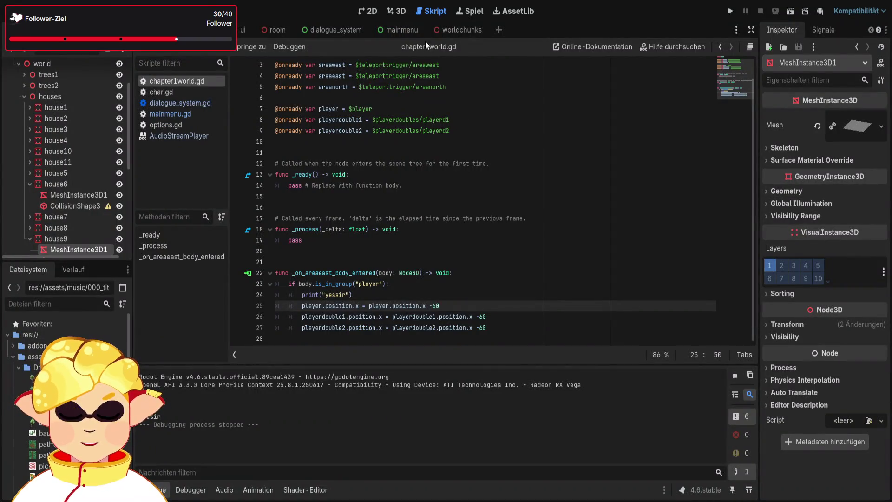
View the city in the 3D view and locate the areawest trigger in the Scene tree.
{"action": "left_click", "coordinate": [398, 11]}
{"action": "scroll", "coordinate": [470, 159], "scroll_direction": "down", "scroll_amount": 5}
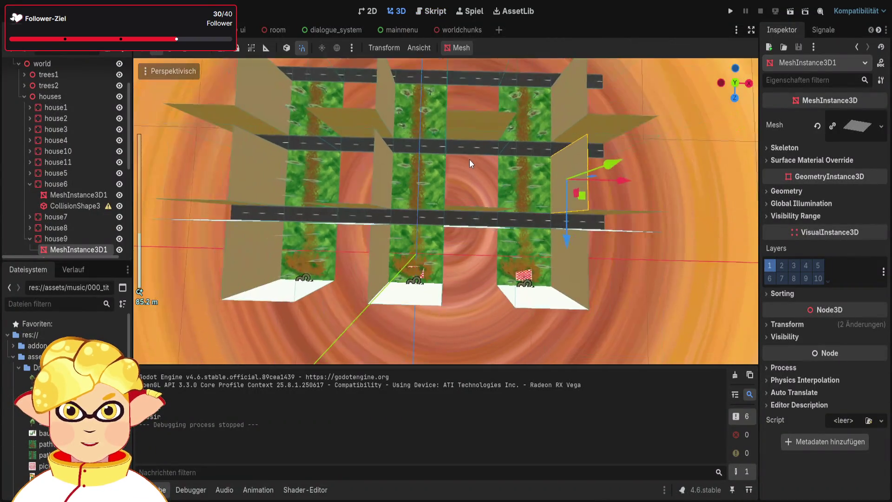
{"action": "left_click", "coordinate": [469, 159]}
{"action": "scroll", "coordinate": [468, 168], "scroll_direction": "down", "scroll_amount": 2}
{"action": "scroll", "coordinate": [467, 170], "scroll_direction": "up", "scroll_amount": 1}
{"action": "scroll", "coordinate": [70, 163], "scroll_direction": "up", "scroll_amount": 3}
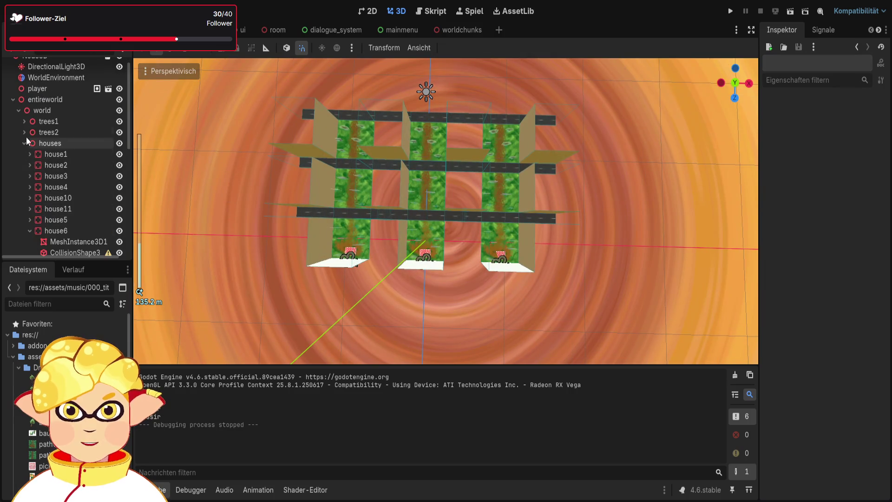
{"action": "left_click", "coordinate": [18, 110]}
{"action": "left_click", "coordinate": [19, 176]}
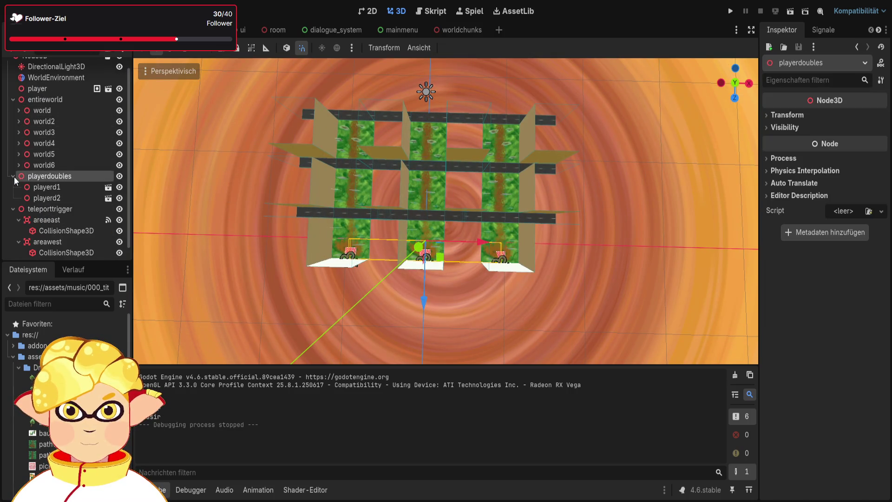
{"action": "left_click", "coordinate": [14, 176]}
{"action": "left_click", "coordinate": [45, 240]}
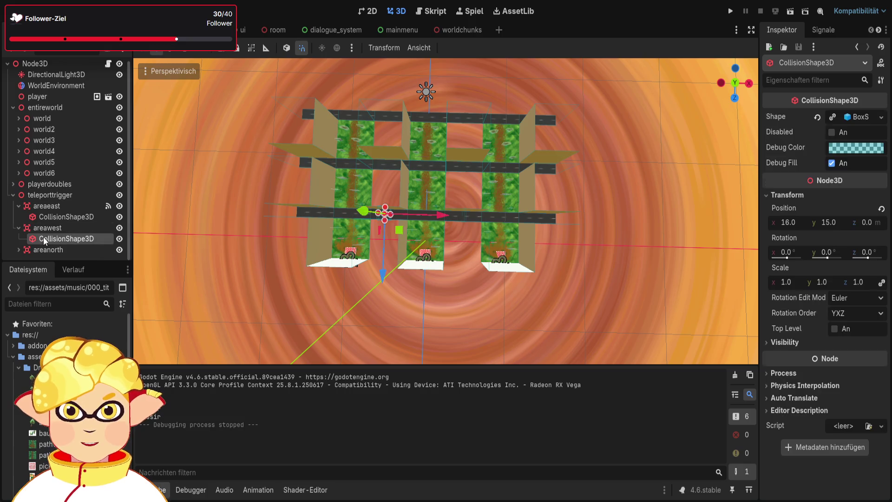
Connect areawest's body_entered signal to a new handler in chapter1world.gd.
{"action": "left_click", "coordinate": [430, 14]}
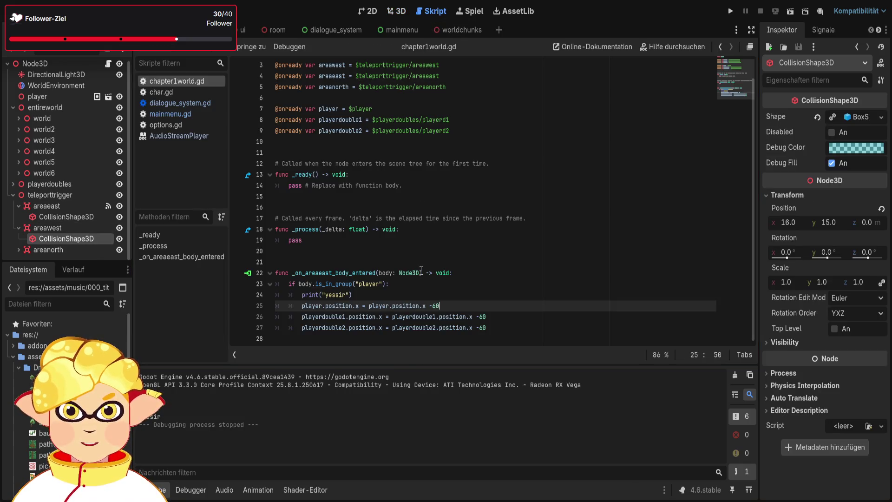
{"action": "left_click", "coordinate": [269, 274]}
{"action": "key", "text": "Down"}
{"action": "key", "text": "Down"}
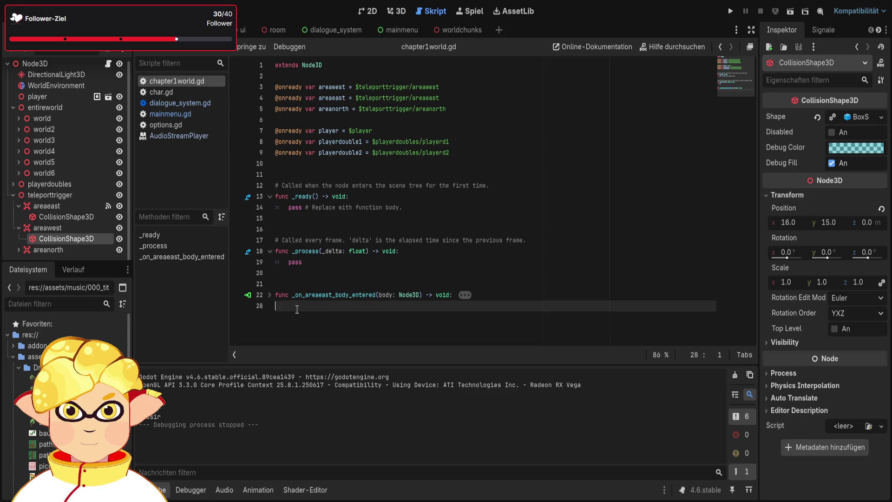
{"action": "left_click", "coordinate": [819, 34]}
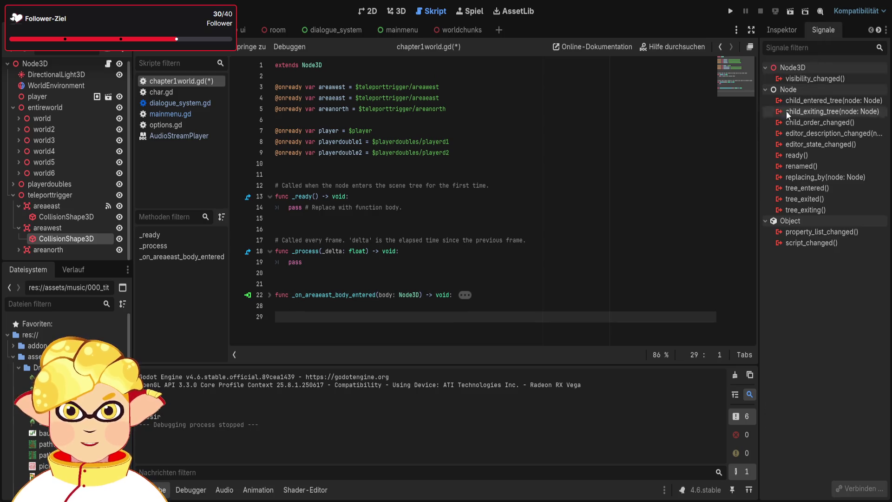
{"action": "left_click", "coordinate": [62, 225]}
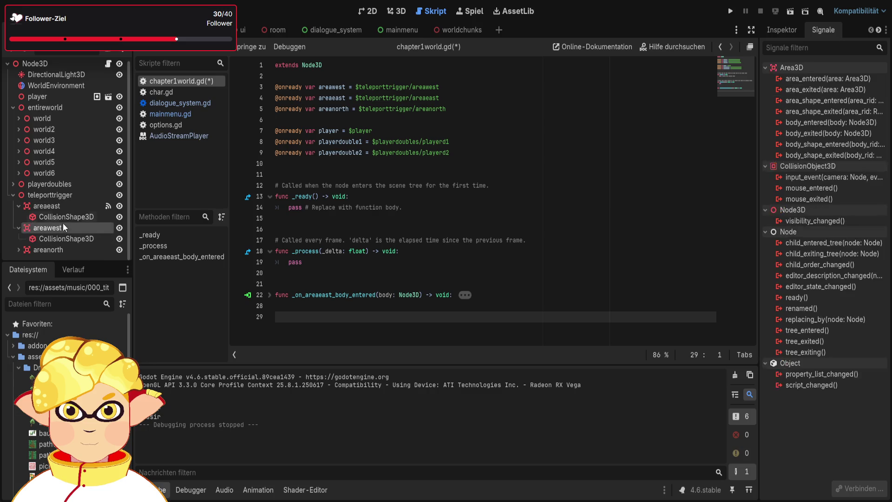
{"action": "left_click", "coordinate": [820, 123]}
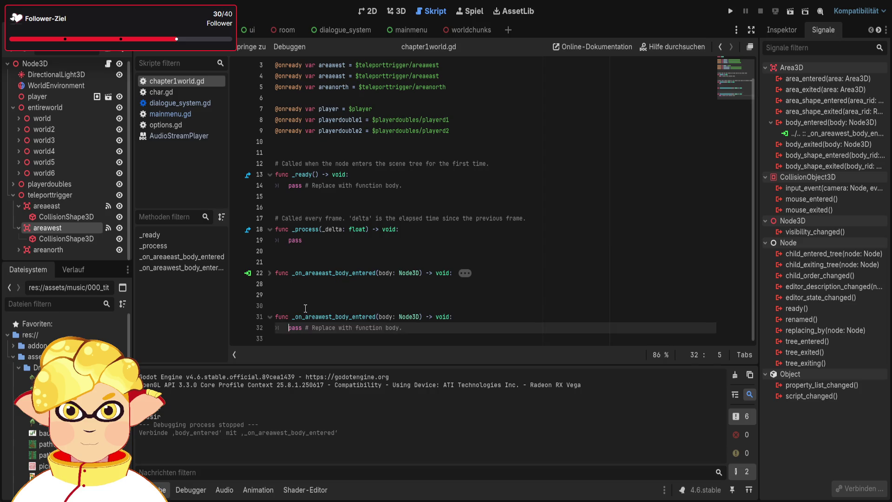
Copy the east handler's teleport if-block and paste it over the west handler's pass line.
{"action": "left_click_drag", "start_coordinate": [492, 318], "coordinate": [306, 285]}
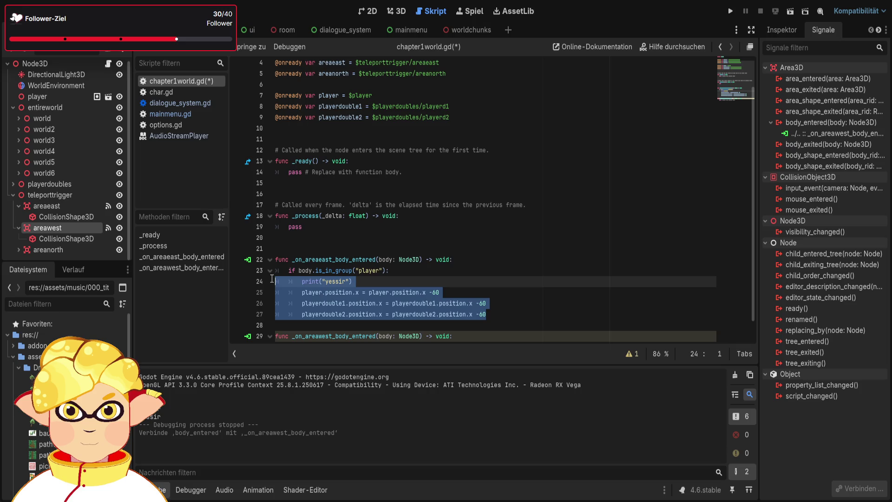
{"action": "left_click_drag", "start_coordinate": [272, 278], "coordinate": [272, 275]}
{"action": "key", "text": "ctrl+c"}
{"action": "key", "text": "alt+f"}
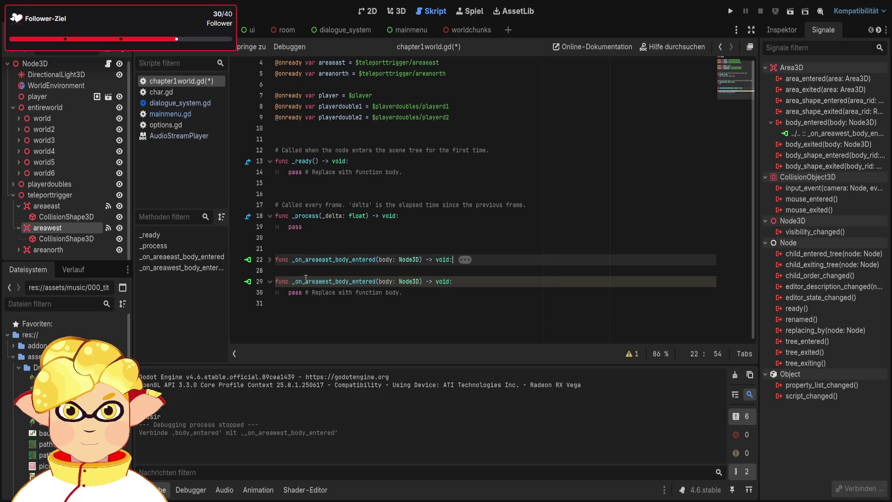
{"action": "left_click_drag", "start_coordinate": [402, 293], "coordinate": [289, 292]}
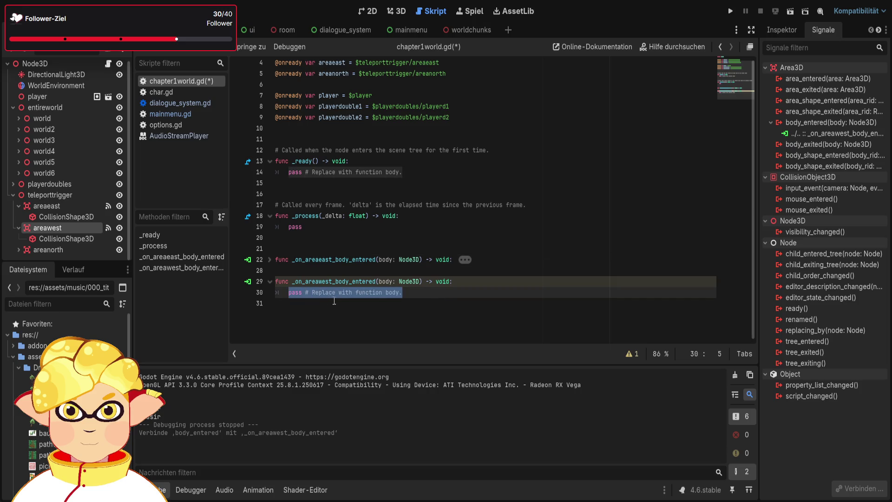
{"action": "key", "text": "ctrl+v"}
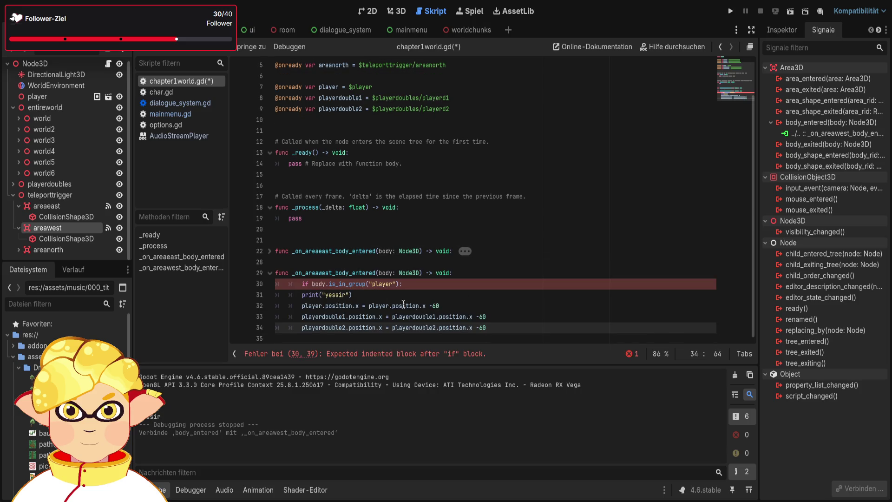
Change the player's and both doubles' x offsets from -60 to +60.
{"action": "left_click", "coordinate": [305, 285]}
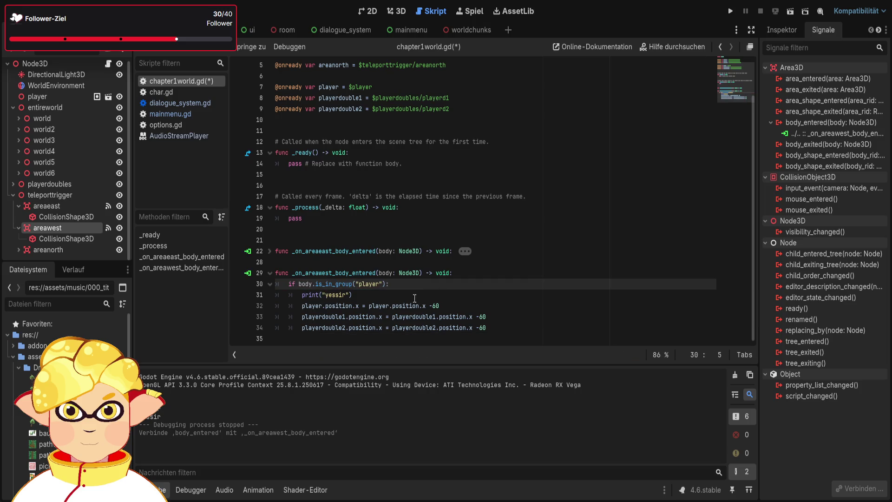
{"action": "left_click", "coordinate": [434, 306]}
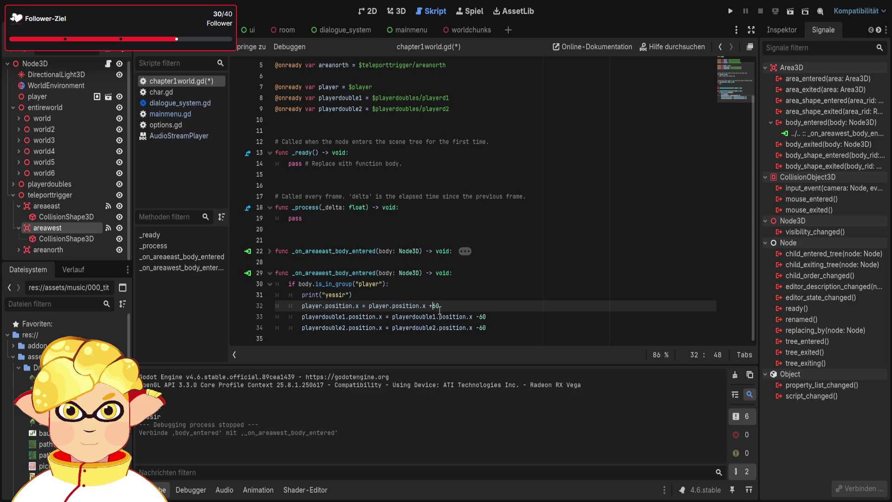
{"action": "left_click", "coordinate": [482, 317]}
{"action": "key", "text": "BackSpace"}
{"action": "type", "text": "+"}
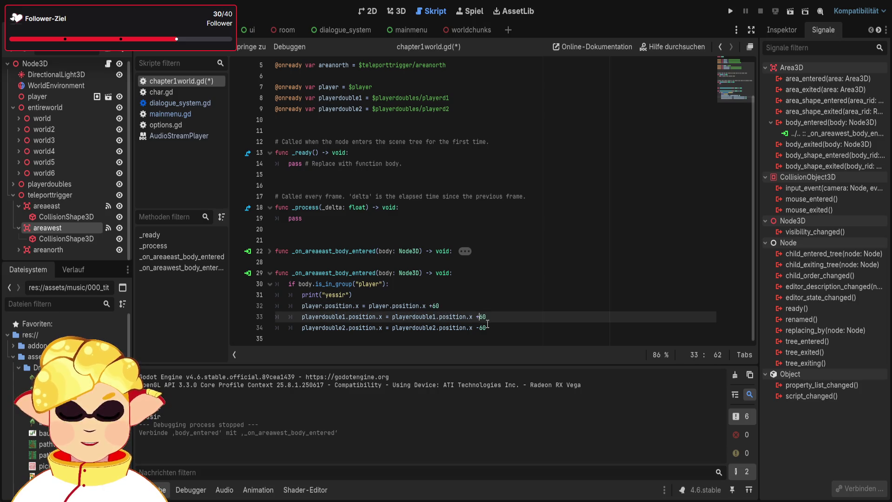
{"action": "left_click", "coordinate": [480, 328]}
{"action": "key", "text": "BackSpace"}
{"action": "type", "text": "+"}
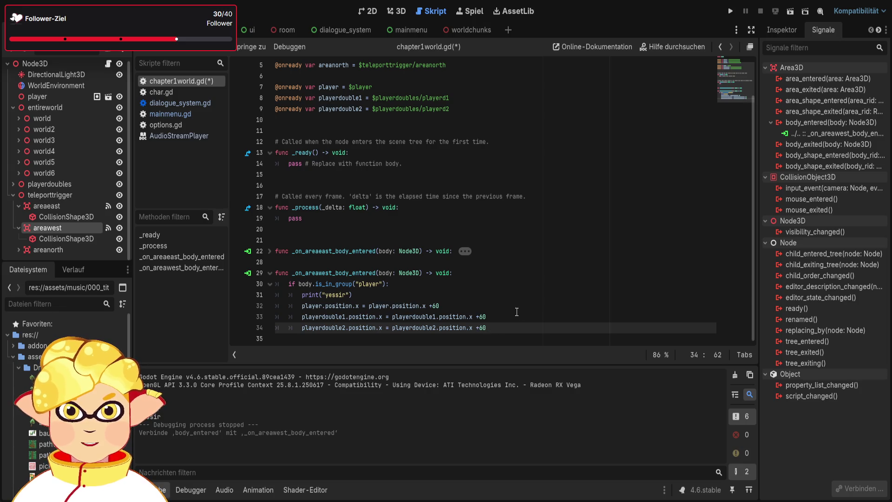
Fold the finished _on_areawest_body_entered function.
{"action": "left_click", "coordinate": [530, 315]}
{"action": "key", "text": "Up"}
{"action": "key", "text": "Up"}
{"action": "key", "text": "Up"}
{"action": "key", "text": "alt+f"}
{"action": "left_click", "coordinate": [548, 294]}
{"action": "left_click", "coordinate": [547, 283]}
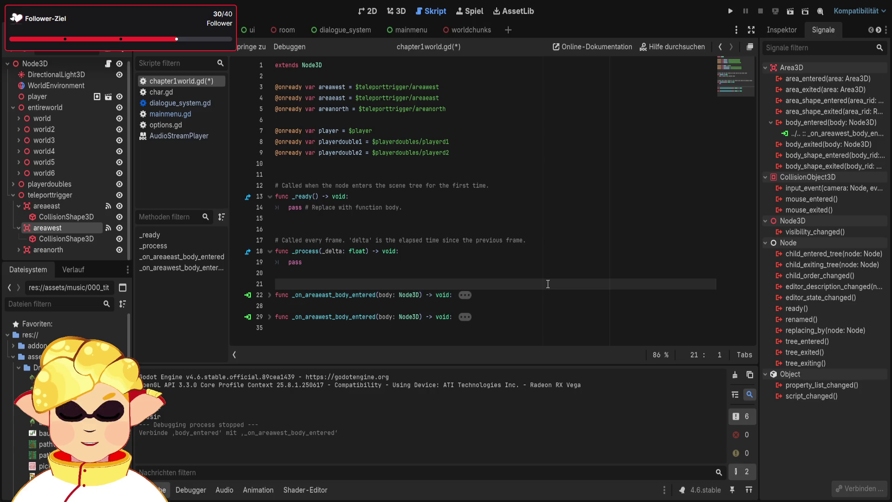
Connect areanorth's body_entered signal to a new _on_areanorth_body_entered handler.
{"action": "left_click", "coordinate": [308, 328]}
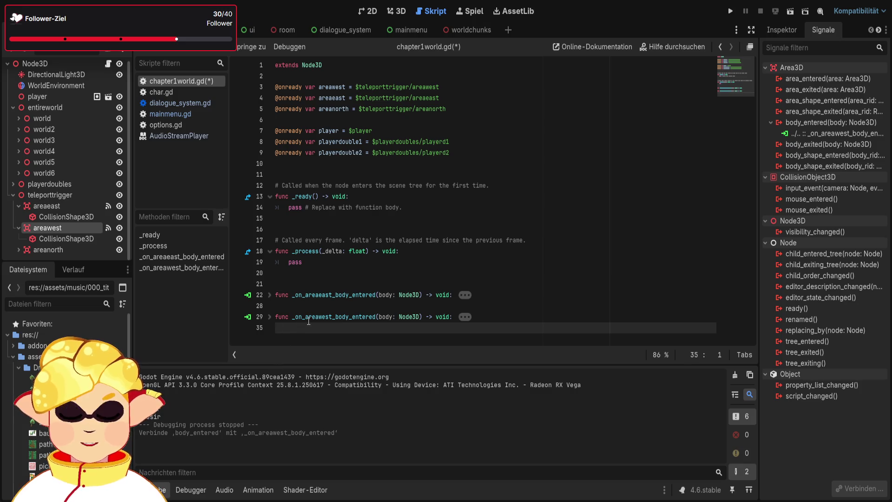
{"action": "key", "text": "Return"}
{"action": "type", "text": "func"}
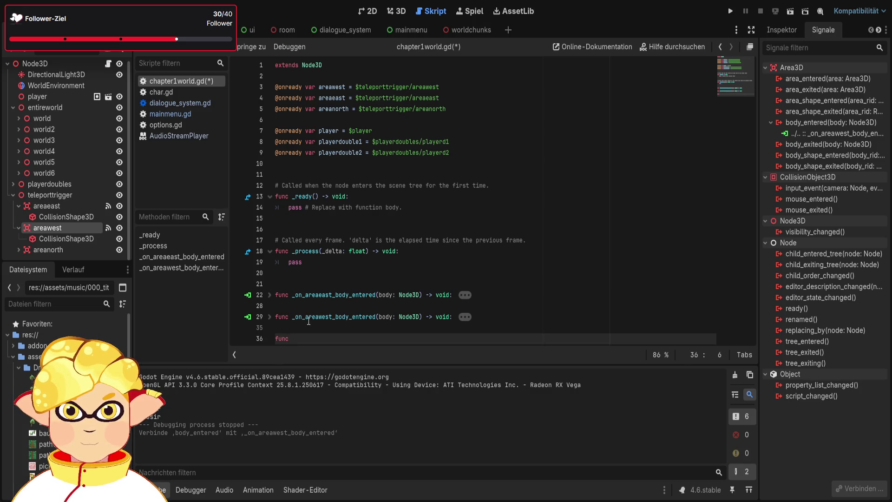
{"action": "key", "text": "BackSpace"}
{"action": "key", "text": "BackSpace"}
{"action": "key", "text": "BackSpace"}
{"action": "key", "text": "BackSpace"}
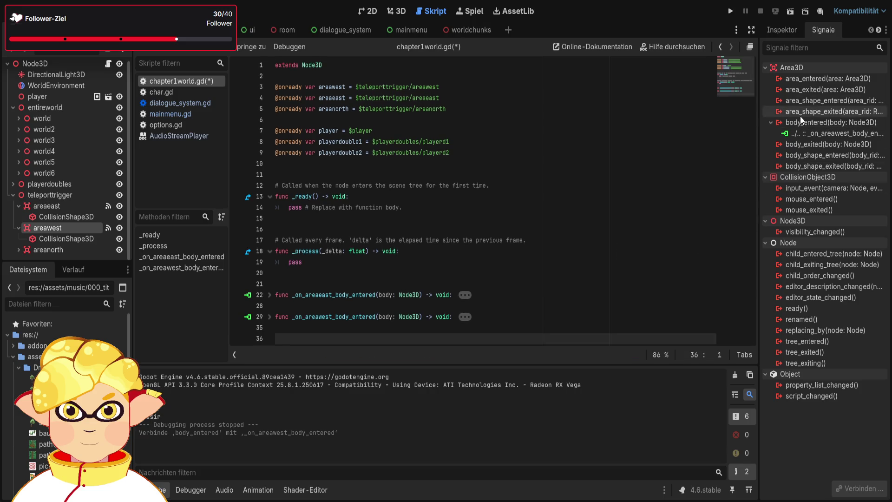
{"action": "left_click", "coordinate": [63, 250]}
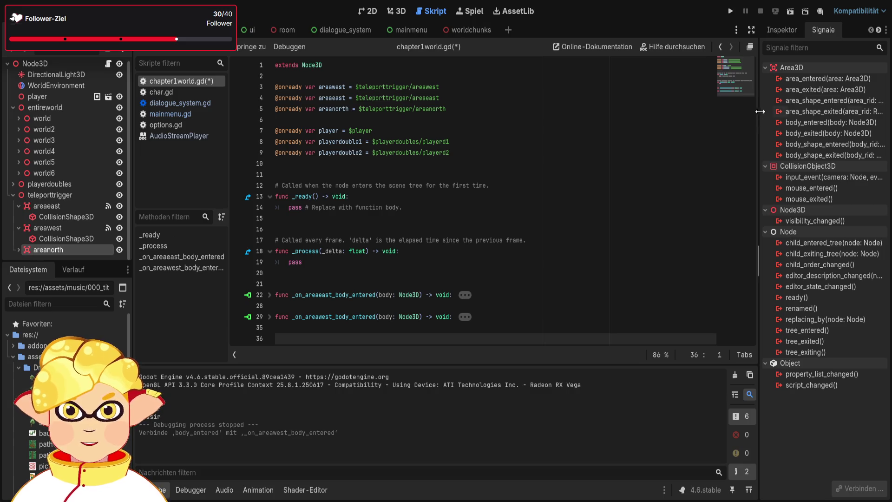
{"action": "left_click", "coordinate": [820, 122]}
{"action": "double_click", "coordinate": [819, 123]}
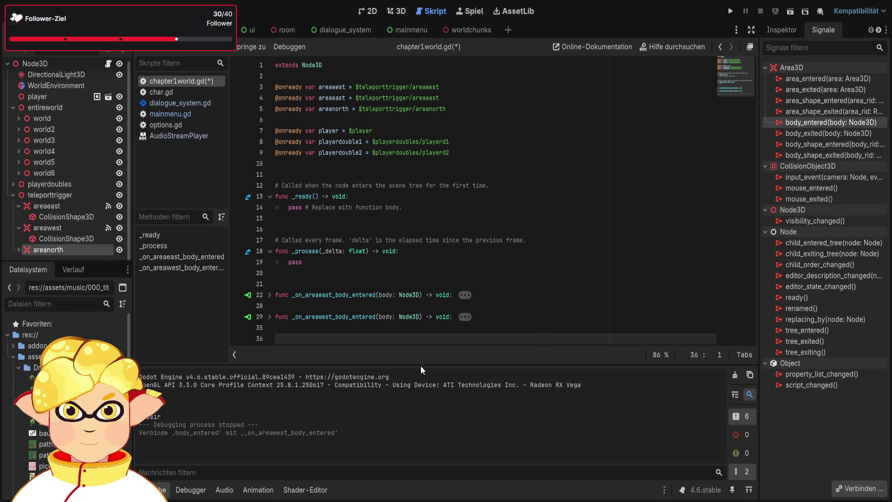
{"action": "left_click", "coordinate": [419, 369]}
Paste the teleport code into the north handler, replacing its pass line.
{"action": "left_click", "coordinate": [293, 307]}
{"action": "key", "text": "BackSpace"}
{"action": "key", "text": "BackSpace"}
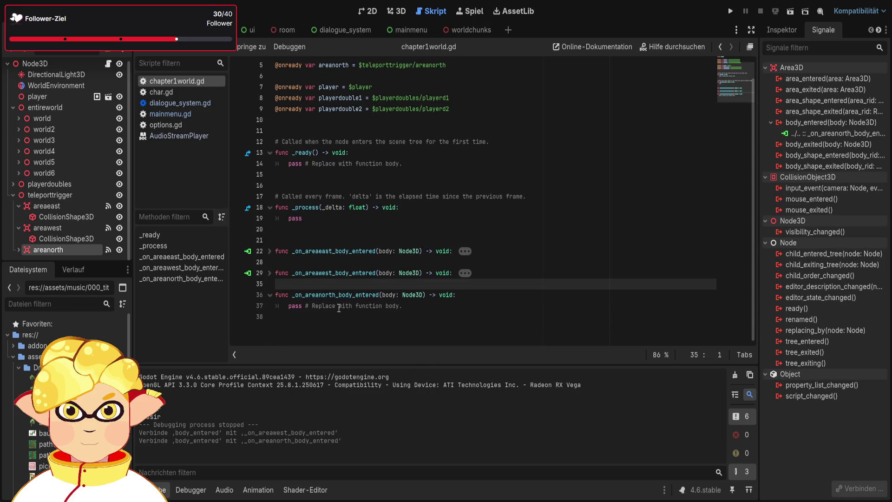
{"action": "key", "text": "ctrl+v"}
{"action": "key", "text": "ctrl+z"}
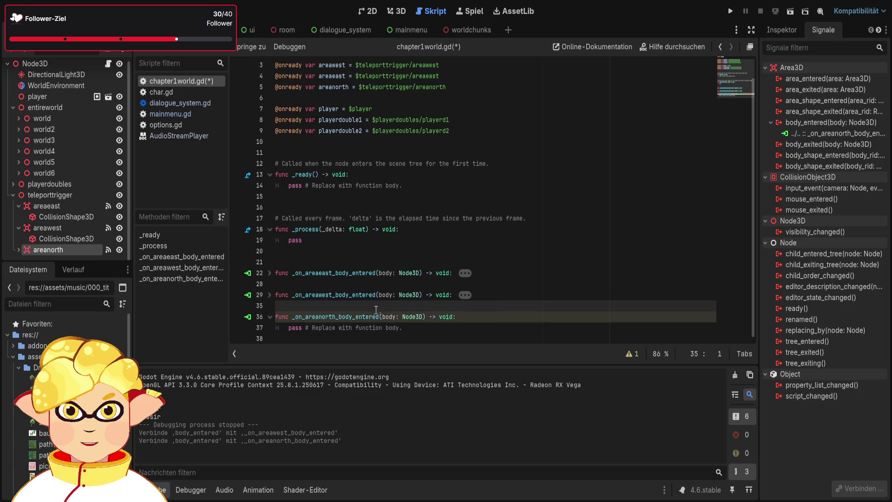
{"action": "left_click", "coordinate": [413, 329]}
{"action": "key", "text": "shift+Home"}
{"action": "key", "text": "shift+Home"}
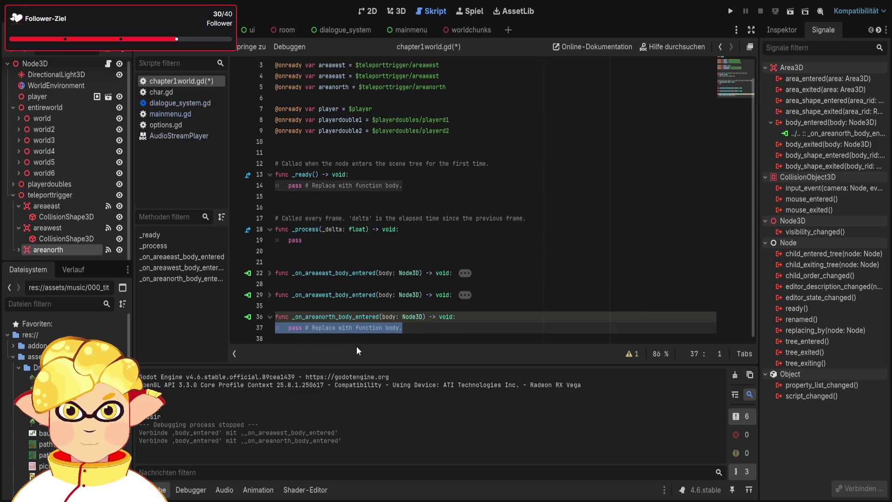
{"action": "key", "text": "ctrl+v"}
{"action": "scroll", "coordinate": [445, 311], "scroll_direction": "up", "scroll_amount": 1}
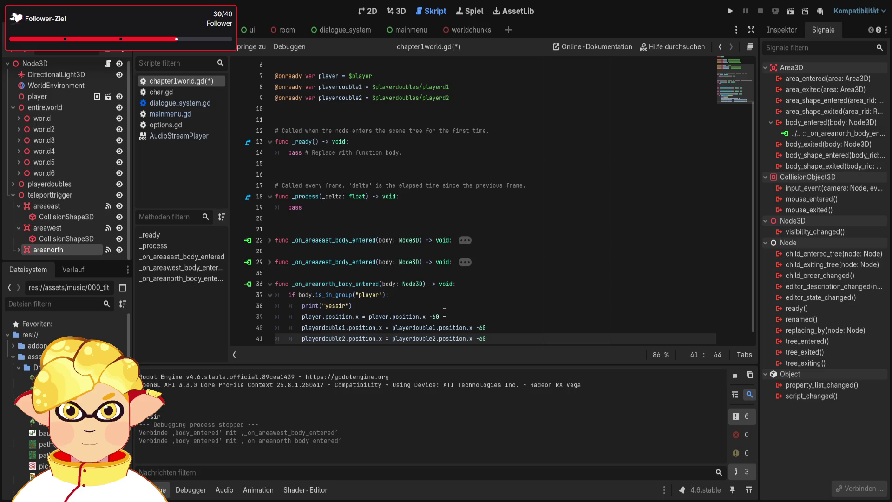
Switch the north handler's player and doubles offsets from position.x to position.z, then run the game.
{"action": "left_click", "coordinate": [361, 316]}
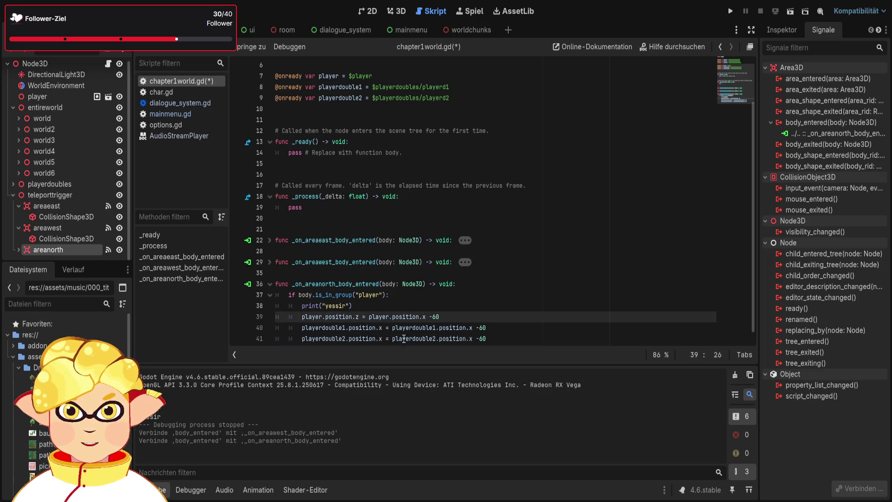
{"action": "left_click", "coordinate": [379, 328]}
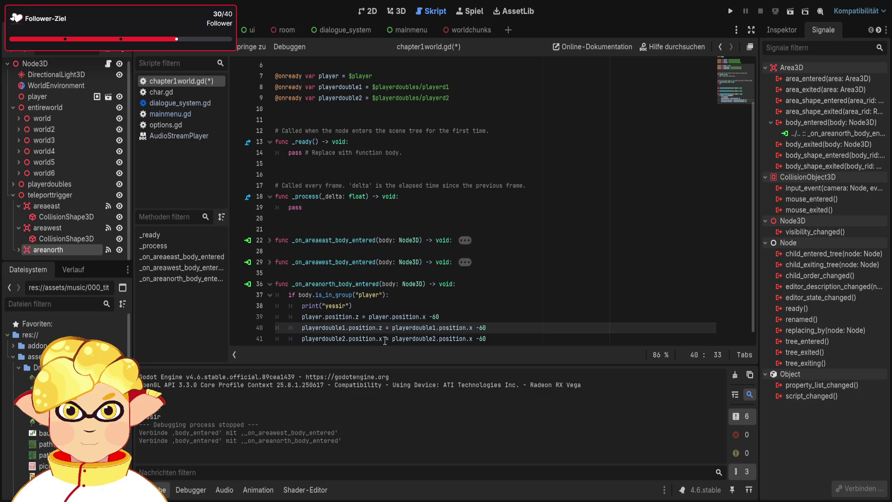
{"action": "left_click", "coordinate": [383, 341]}
{"action": "key", "text": "BackSpace"}
{"action": "type", "text": "z"}
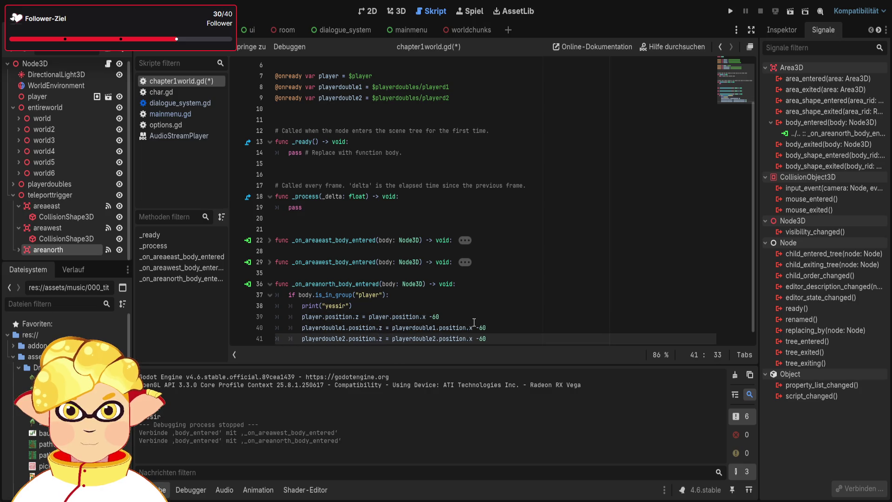
{"action": "left_click", "coordinate": [473, 327]}
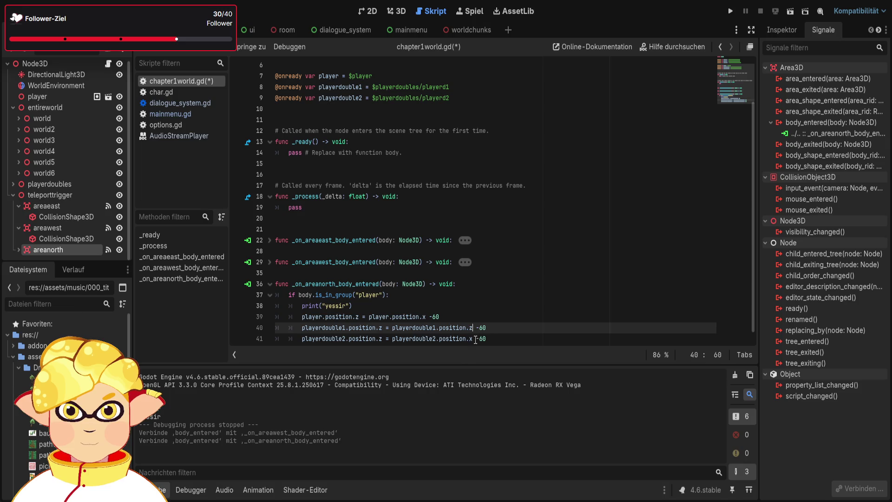
{"action": "left_click", "coordinate": [473, 340]}
{"action": "left_click", "coordinate": [519, 325]}
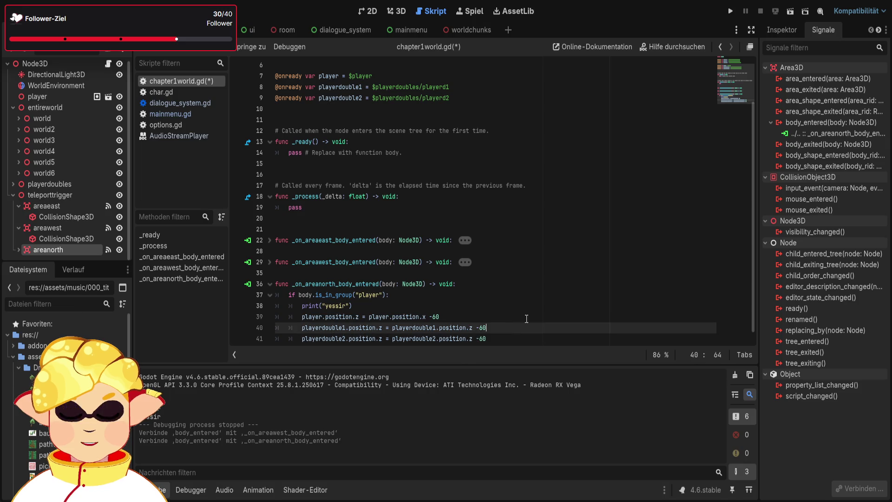
{"action": "left_click", "coordinate": [787, 11]}
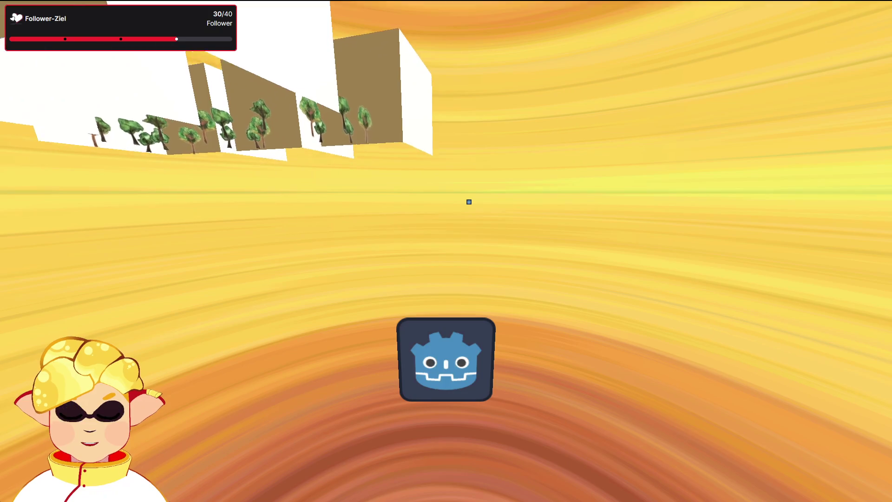
Stop the game, save the +60 north offsets, and relaunch, walking forward along the path.
{"action": "key", "text": "F8"}
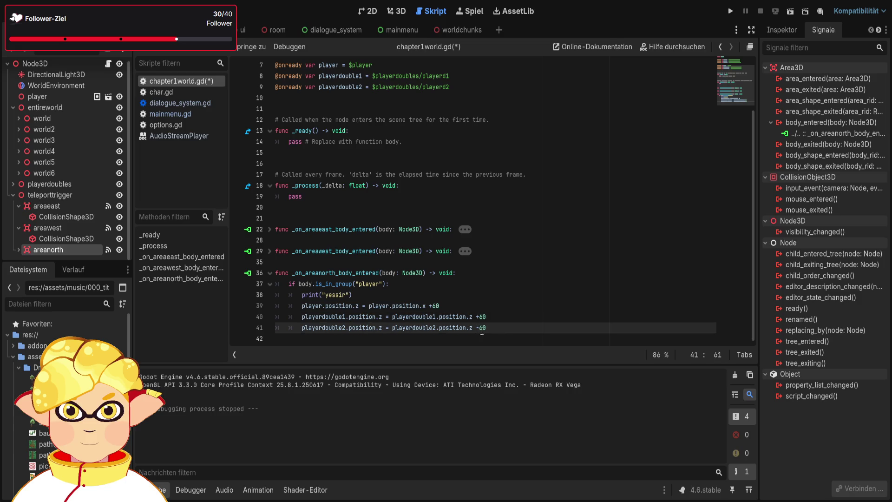
{"action": "left_click", "coordinate": [791, 13]}
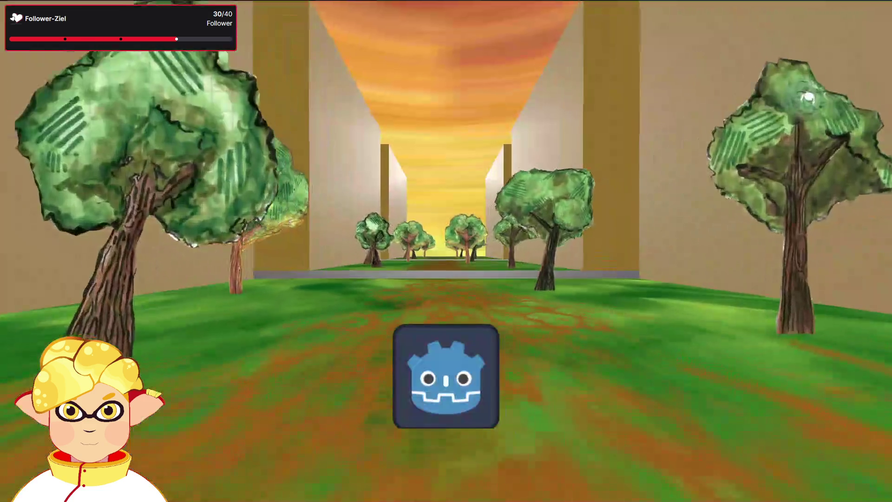
{"action": "key", "text": "w"}
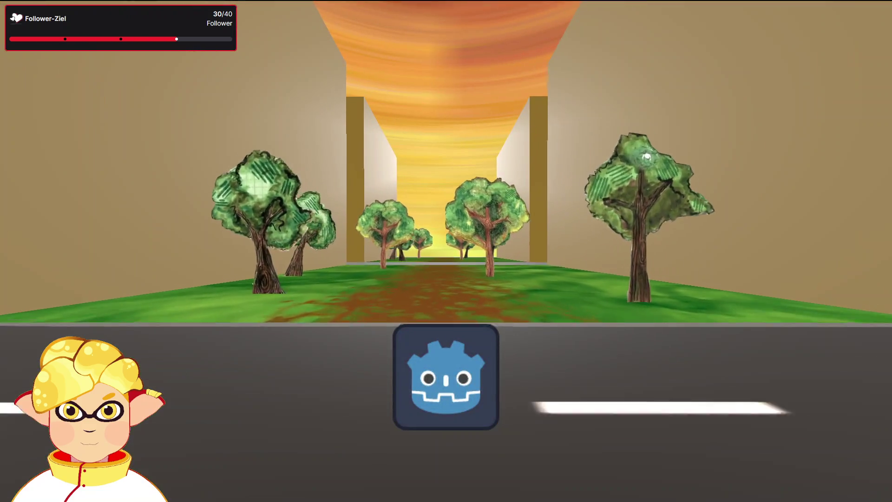
{"action": "key", "text": "w"}
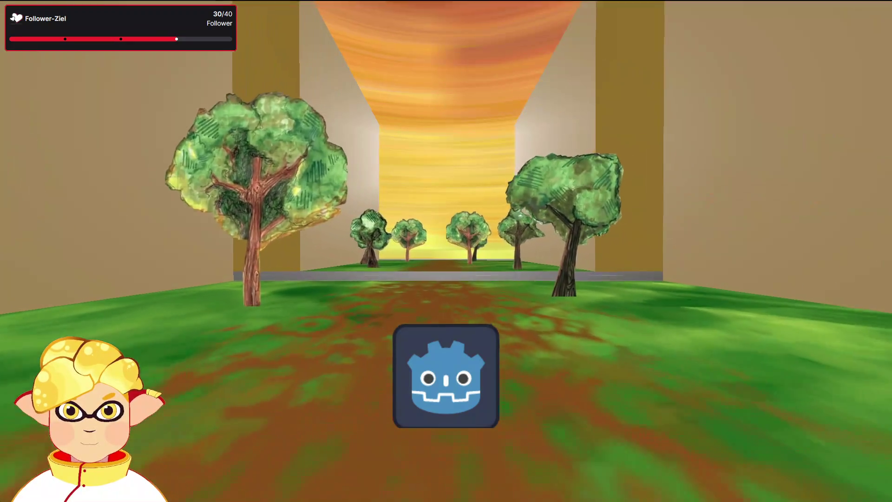
{"action": "key", "text": "w"}
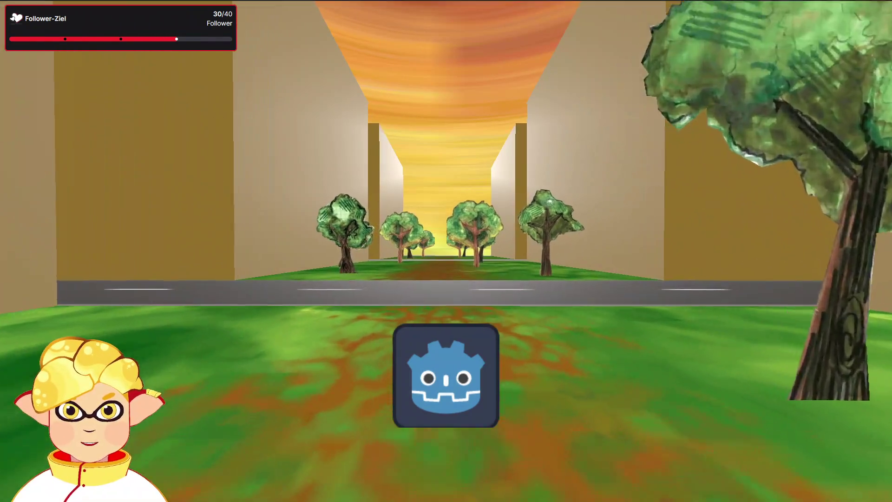
{"action": "key", "text": "w"}
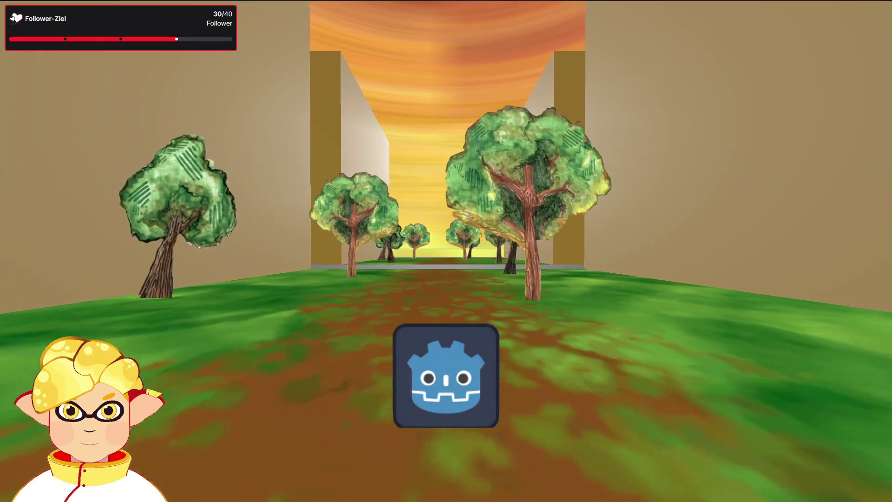
Walk across several more road crossings to test the looping streets, then stop the game.
{"action": "key", "text": "w"}
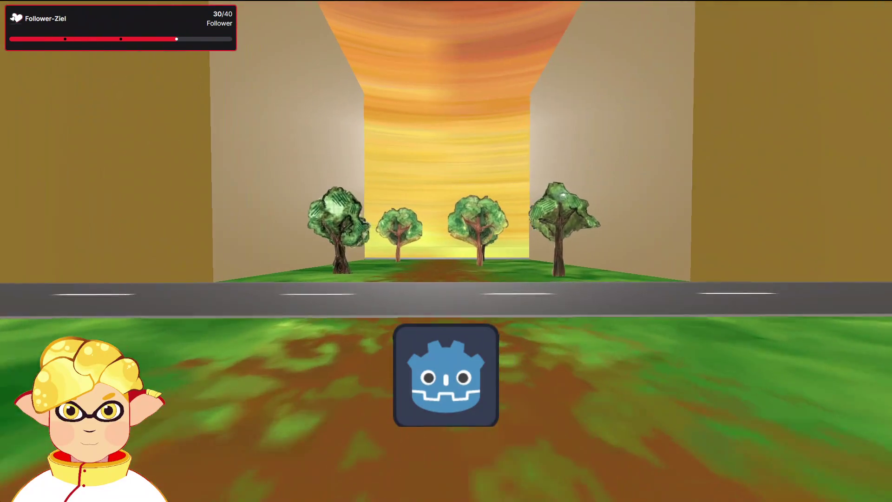
{"action": "key", "text": "w"}
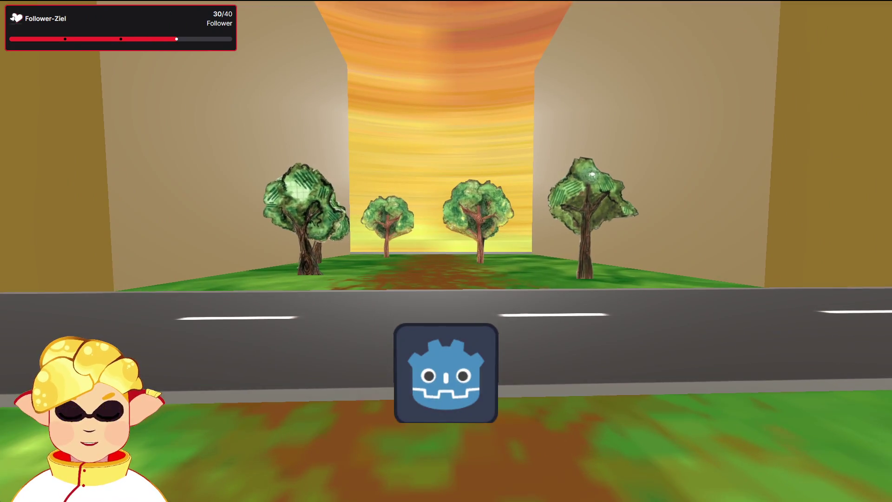
{"action": "key", "text": "w"}
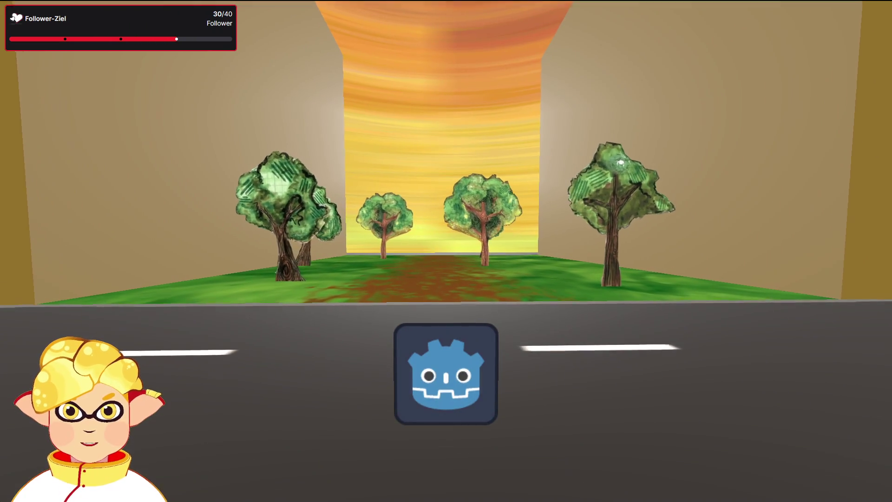
{"action": "key", "text": "w"}
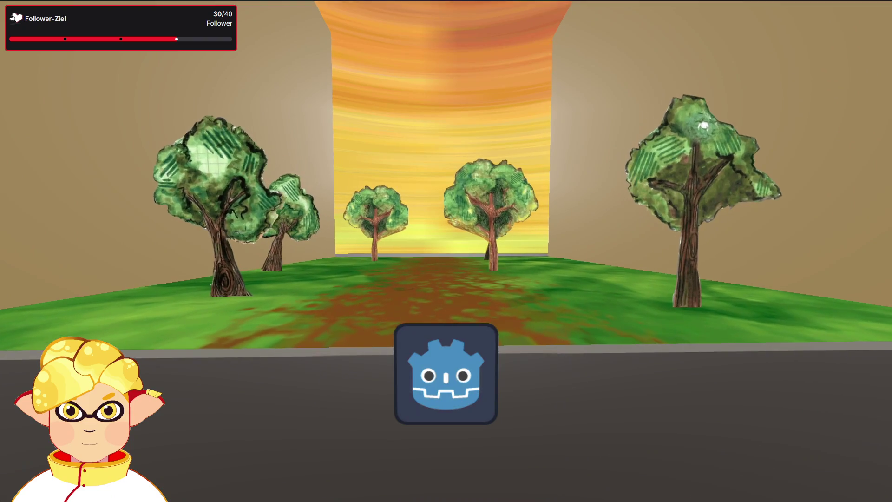
{"action": "key", "text": "w"}
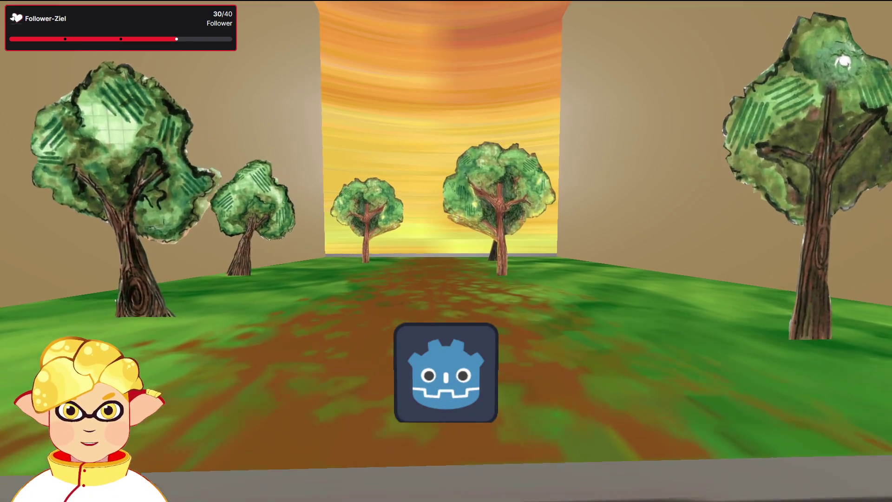
{"action": "key", "text": "w"}
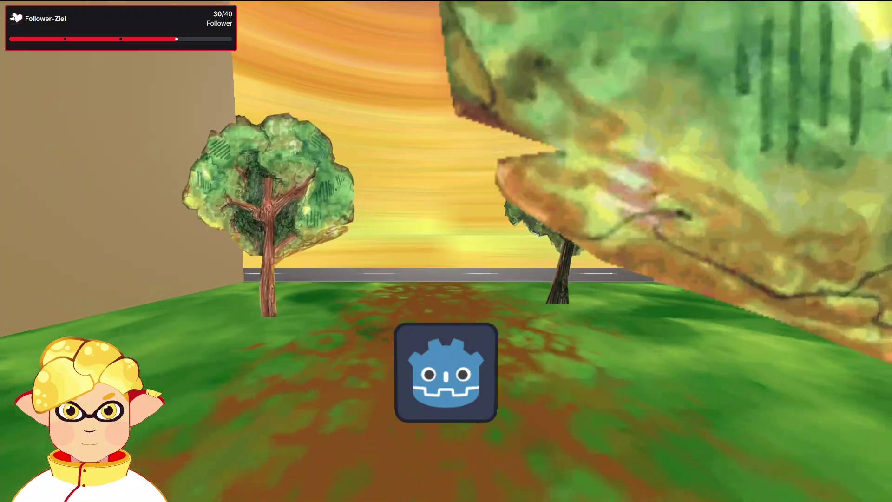
{"action": "key", "text": "w"}
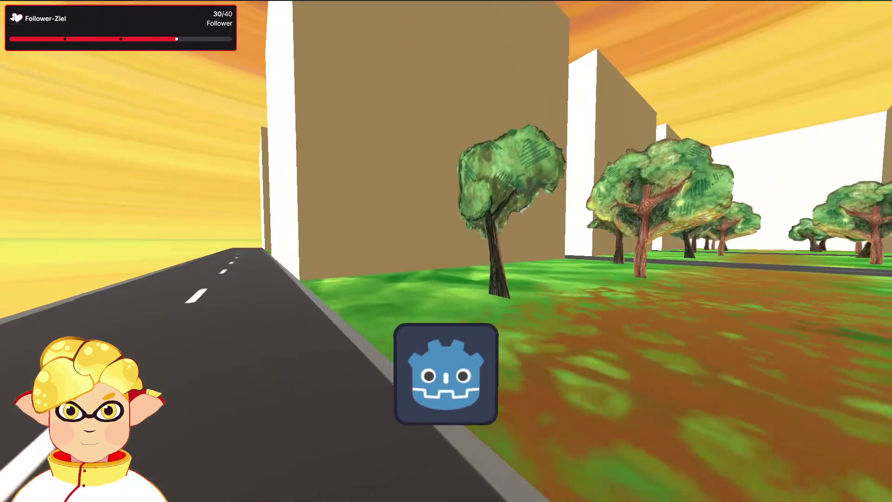
{"action": "key", "text": "F8"}
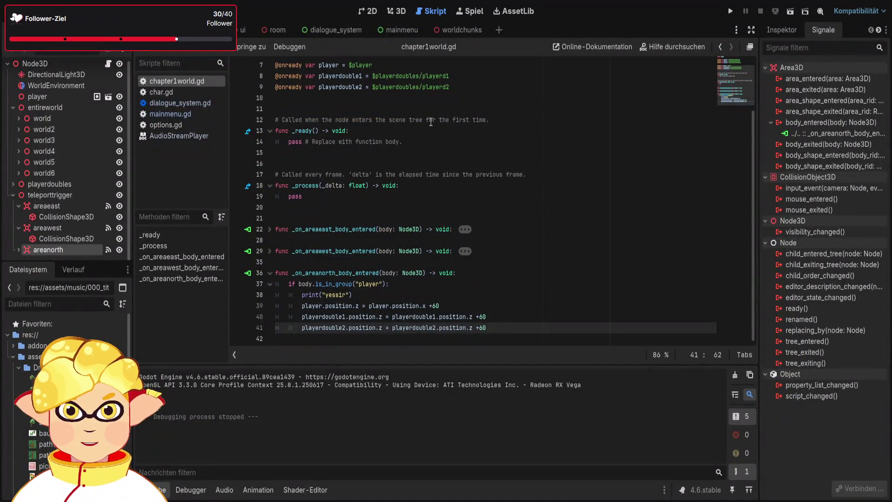
Select and frame the areanorth trigger's CollisionShape3D in the 3D view.
{"action": "left_click", "coordinate": [397, 10]}
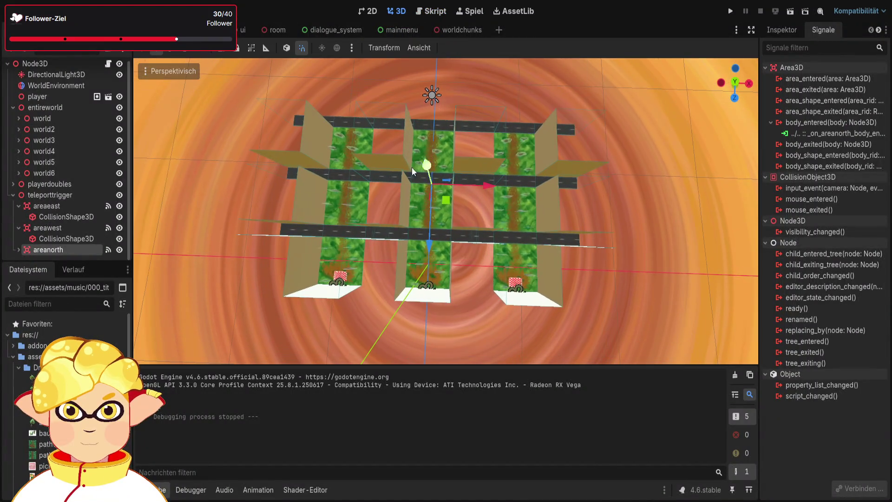
{"action": "left_click", "coordinate": [51, 238]}
{"action": "left_click", "coordinate": [89, 249]}
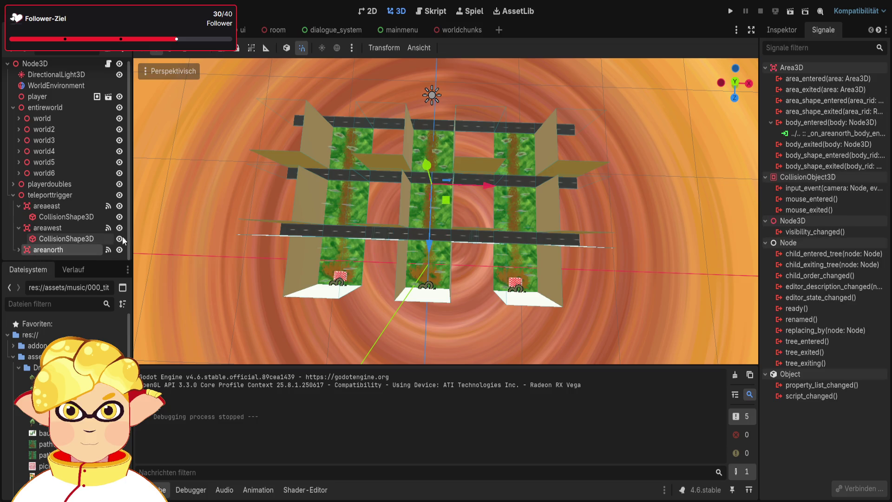
{"action": "key", "text": "f"}
{"action": "scroll", "coordinate": [446, 209], "scroll_direction": "up", "scroll_amount": 5}
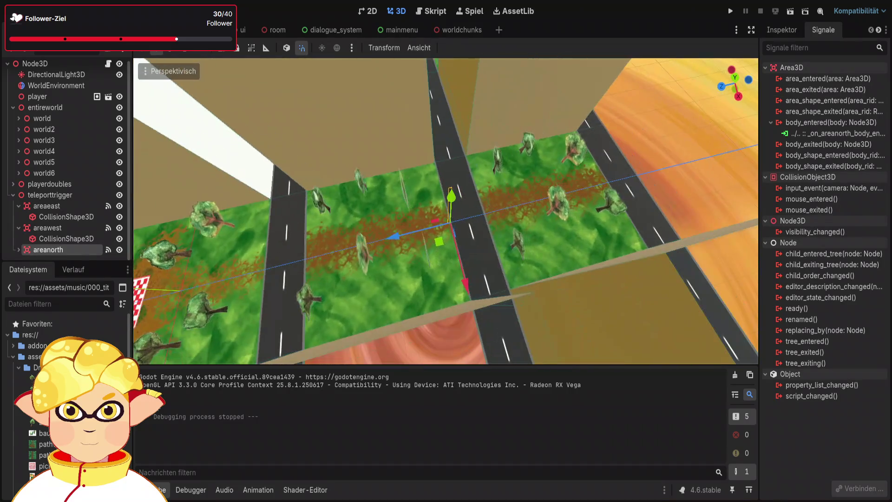
{"action": "left_click", "coordinate": [18, 250]}
{"action": "left_click", "coordinate": [54, 250]}
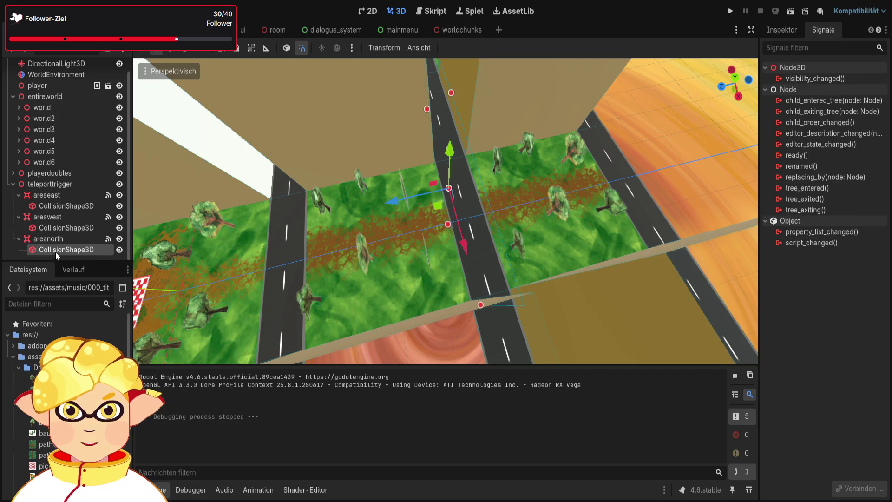
{"action": "key", "text": "f"}
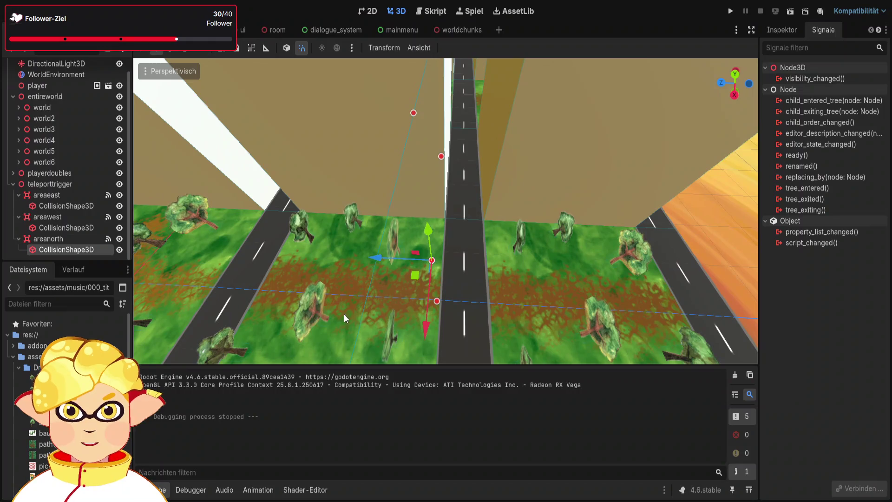
Undo trial viewport resizes of the box and show the collision shape's Inspector properties.
{"action": "left_click_drag", "start_coordinate": [438, 300], "coordinate": [463, 302]}
{"action": "key", "text": "ctrl+z"}
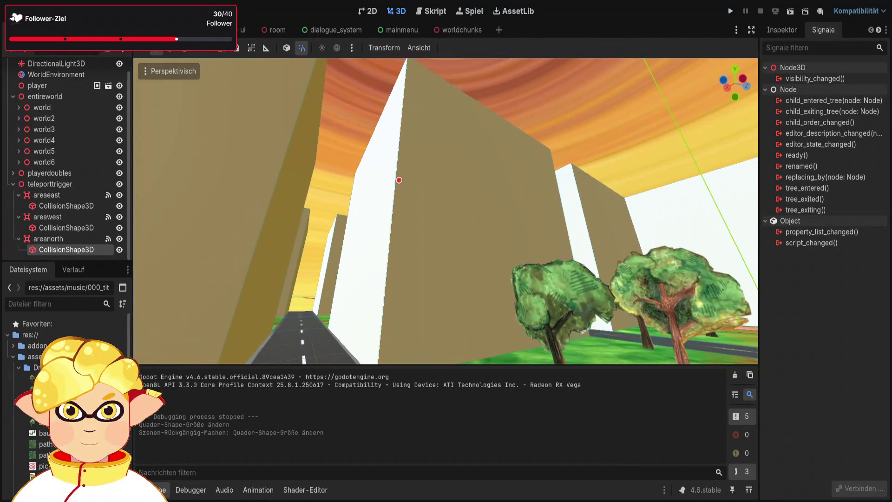
{"action": "left_click", "coordinate": [64, 242]}
{"action": "left_click", "coordinate": [66, 250]}
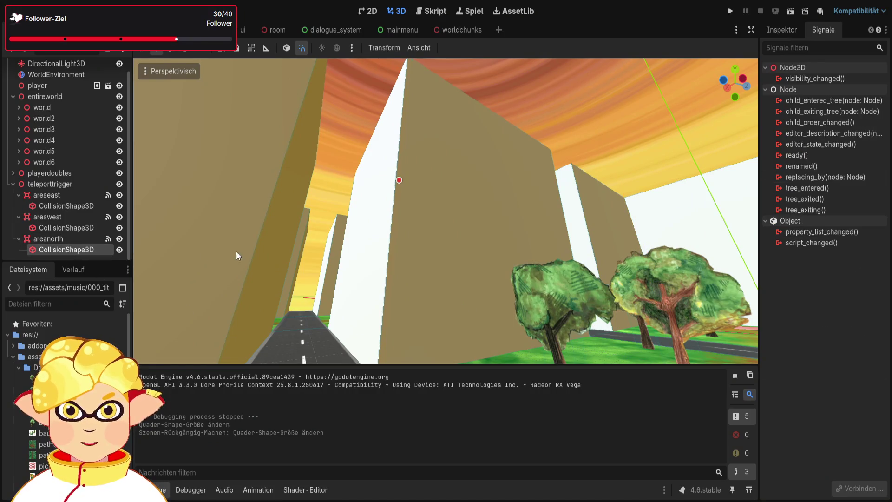
{"action": "left_click", "coordinate": [785, 31]}
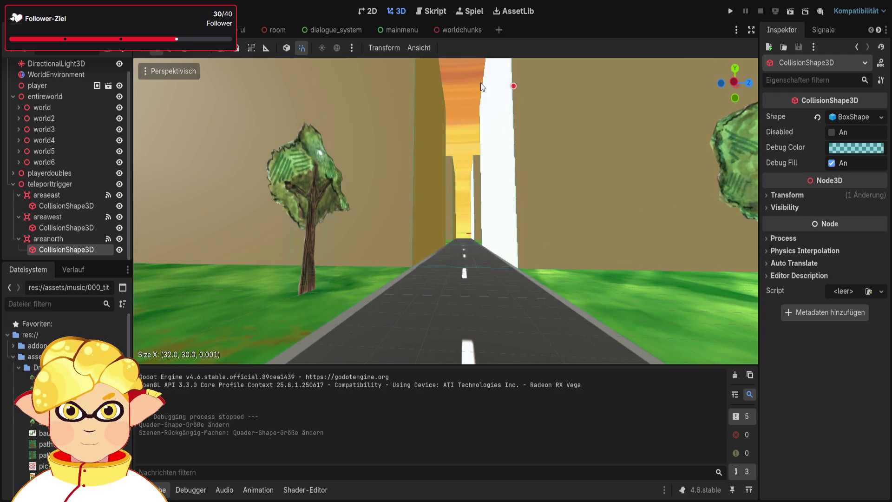
{"action": "left_click", "coordinate": [482, 83]}
{"action": "key", "text": "ctrl+z"}
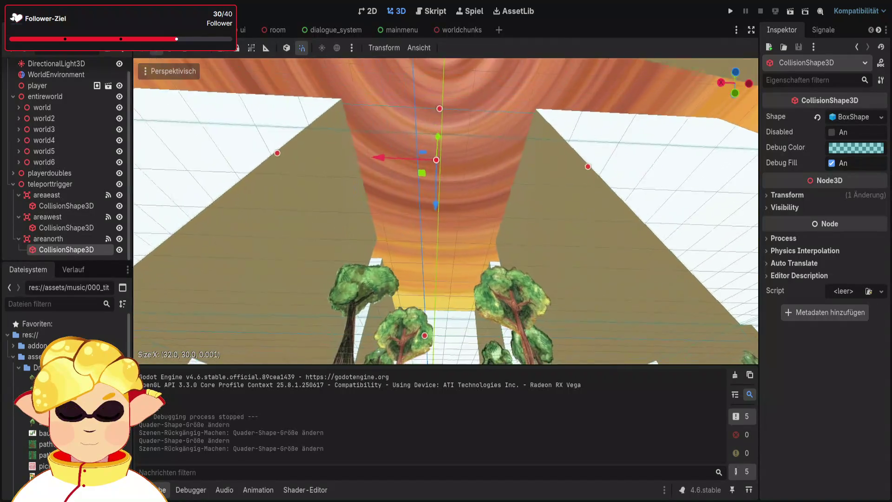
Set the BoxShape size z to 1, making the box 31 × 30 × 1.
{"action": "left_click", "coordinate": [853, 117]}
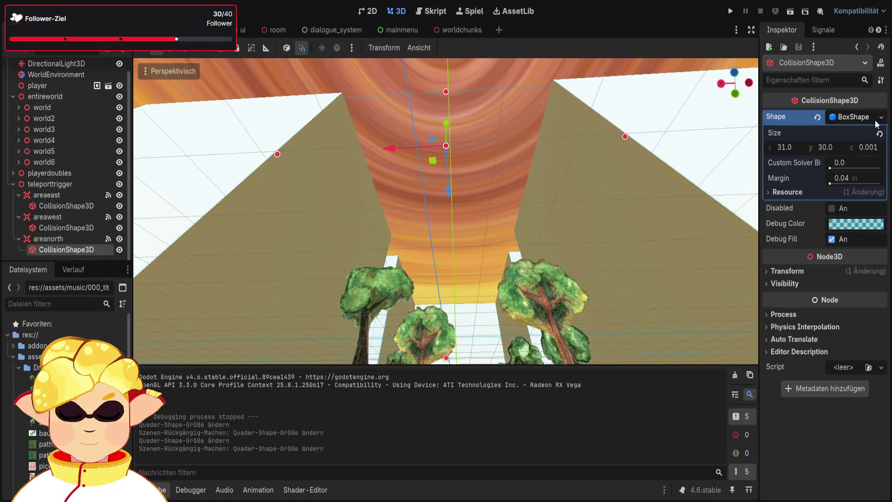
{"action": "left_click", "coordinate": [868, 148]}
{"action": "type", "text": "1"}
{"action": "key", "text": "Return"}
{"action": "scroll", "coordinate": [652, 166], "scroll_direction": "down", "scroll_amount": 3}
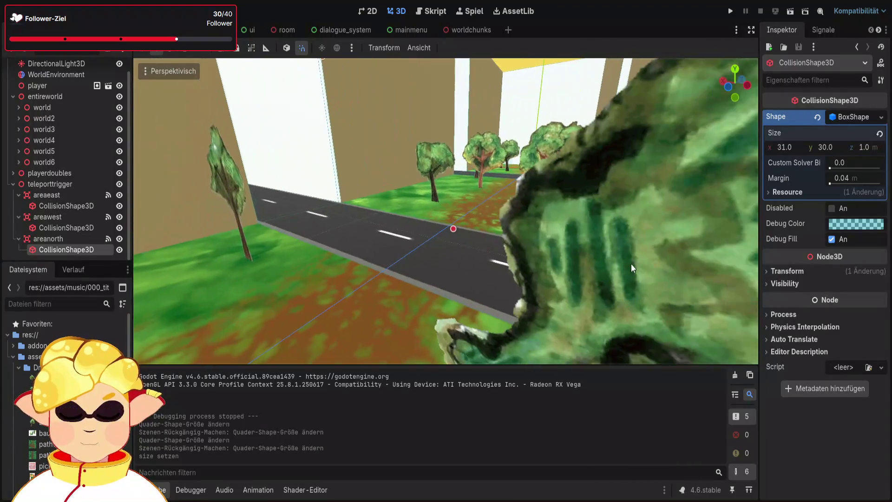
{"action": "left_click", "coordinate": [72, 242]}
{"action": "double_click", "coordinate": [71, 246]}
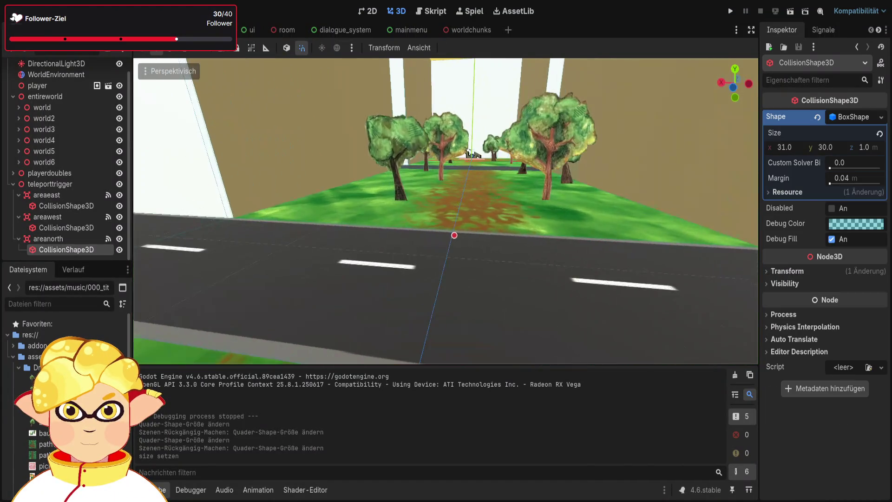
Reset the box size, undo clearing the shape, and stretch the box taller and deeper.
{"action": "left_click", "coordinate": [879, 133]}
{"action": "left_click", "coordinate": [817, 118]}
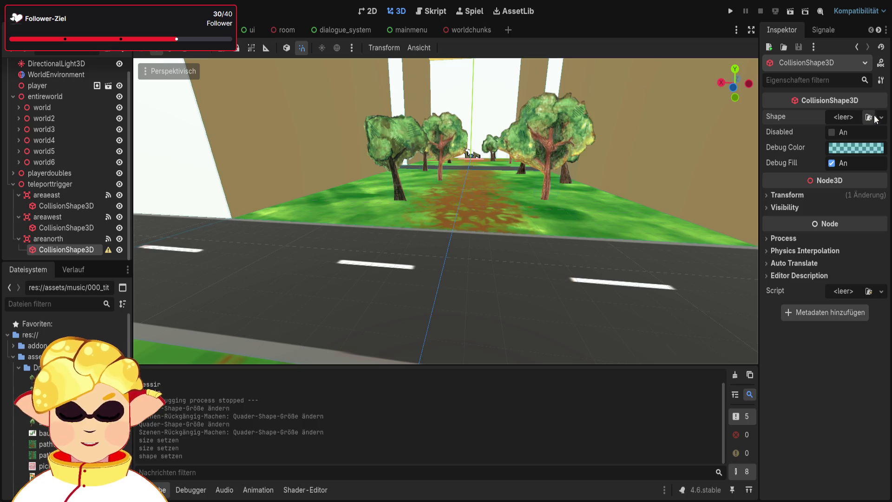
{"action": "key", "text": "ctrl+z"}
{"action": "mouse_move", "coordinate": [641, 201]}
{"action": "left_mouse_down"}
{"action": "mouse_move", "coordinate": [604, 176]}
{"action": "mouse_move", "coordinate": [642, 201]}
{"action": "mouse_move", "coordinate": [634, 246]}
{"action": "mouse_move", "coordinate": [557, 244]}
{"action": "left_mouse_up"}
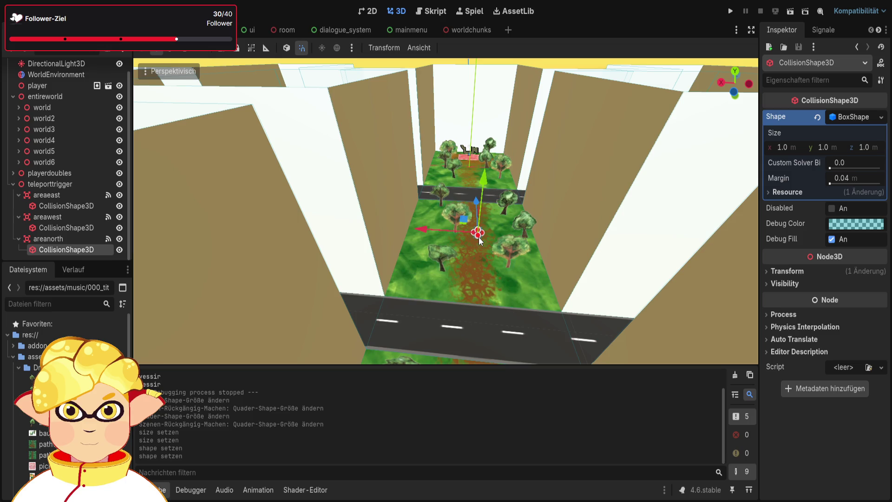
{"action": "mouse_move", "coordinate": [482, 253]}
{"action": "left_mouse_down"}
{"action": "mouse_move", "coordinate": [479, 323]}
{"action": "mouse_move", "coordinate": [480, 310]}
{"action": "mouse_move", "coordinate": [558, 295]}
{"action": "mouse_move", "coordinate": [584, 300]}
{"action": "left_mouse_up"}
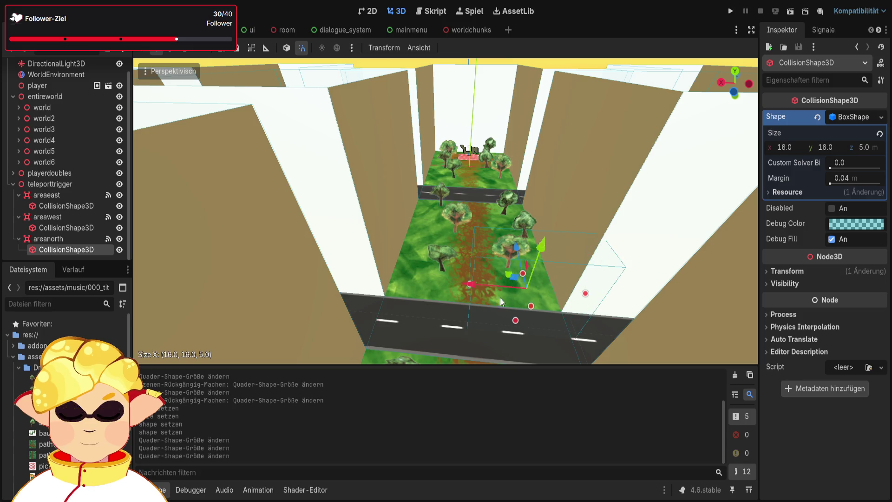
Widen the box to 31 m, shrink its depth to reach 31 × 31 × 1, and launch the game.
{"action": "scroll", "coordinate": [480, 291], "scroll_direction": "up", "scroll_amount": 3}
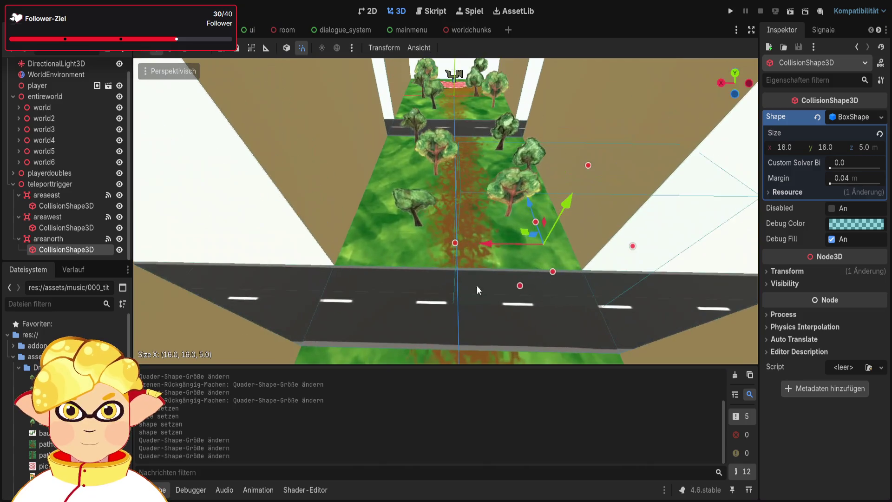
{"action": "left_click_drag", "start_coordinate": [386, 256], "coordinate": [297, 265]}
{"action": "scroll", "coordinate": [478, 172], "scroll_direction": "down", "scroll_amount": 3}
{"action": "mouse_move", "coordinate": [478, 244]}
{"action": "left_mouse_down"}
{"action": "mouse_move", "coordinate": [406, 230]}
{"action": "mouse_move", "coordinate": [396, 105]}
{"action": "mouse_move", "coordinate": [418, 185]}
{"action": "mouse_move", "coordinate": [443, 232]}
{"action": "mouse_move", "coordinate": [449, 163]}
{"action": "mouse_move", "coordinate": [523, 289]}
{"action": "mouse_move", "coordinate": [458, 289]}
{"action": "left_mouse_up"}
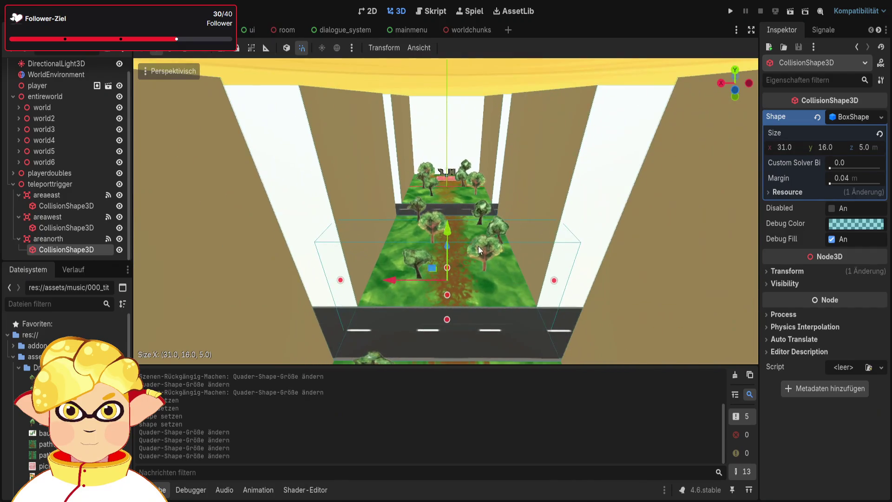
{"action": "left_click_drag", "start_coordinate": [410, 216], "coordinate": [403, 201]}
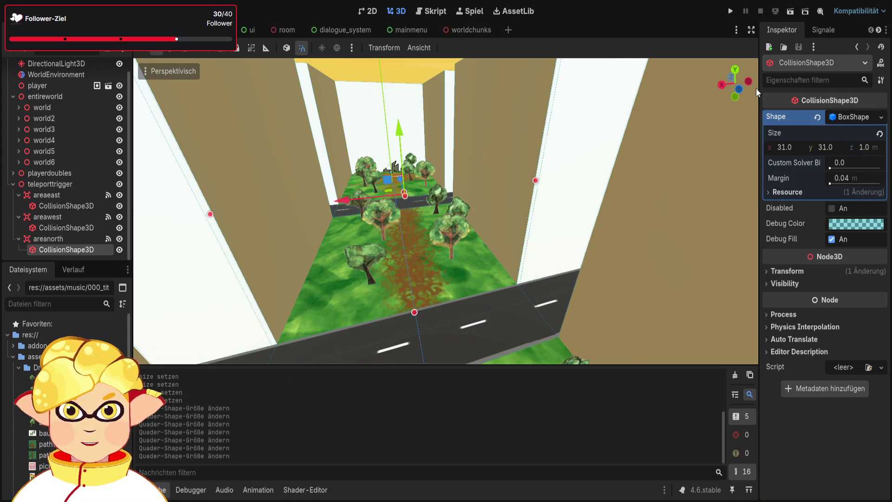
{"action": "left_click", "coordinate": [790, 11]}
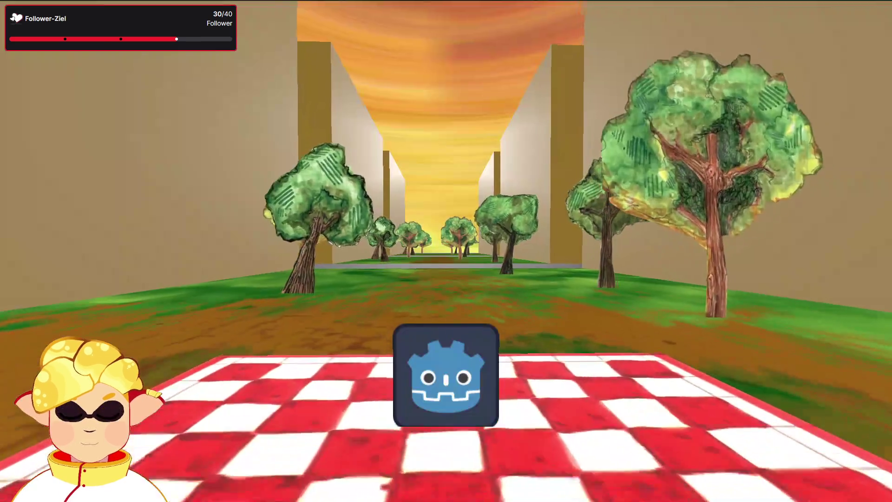
{"action": "key", "text": "w"}
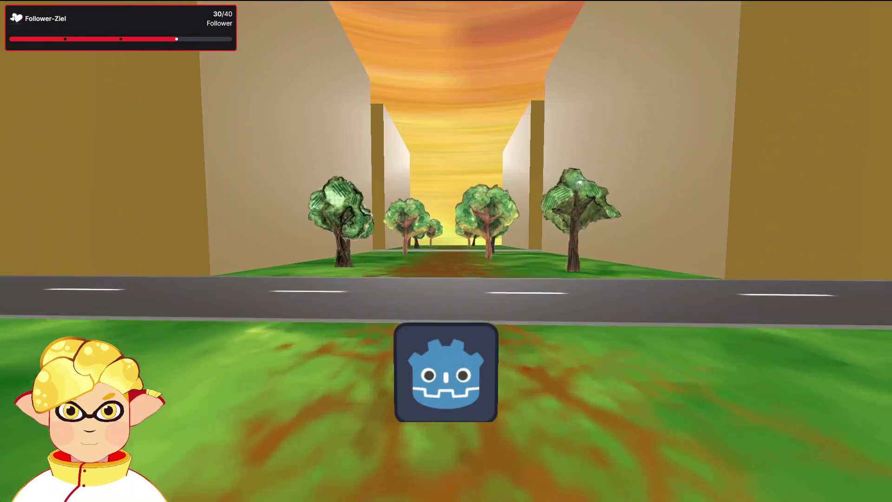
{"action": "key", "text": "w"}
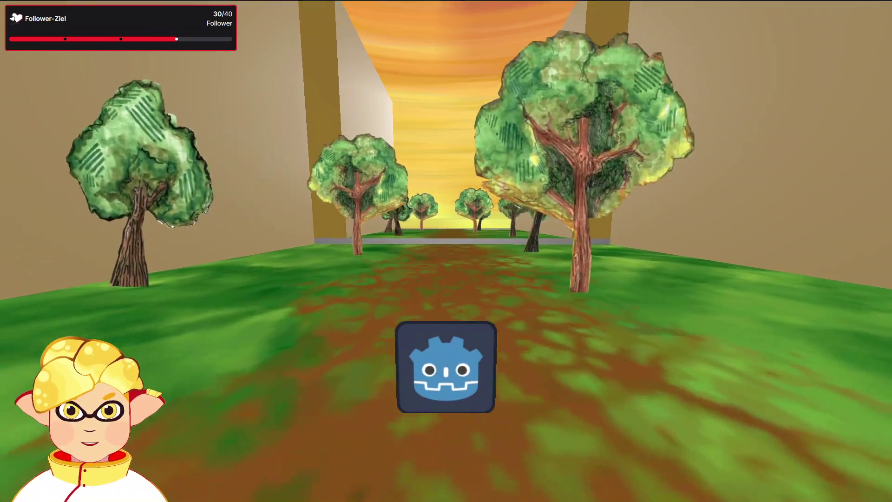
{"action": "key", "text": "w"}
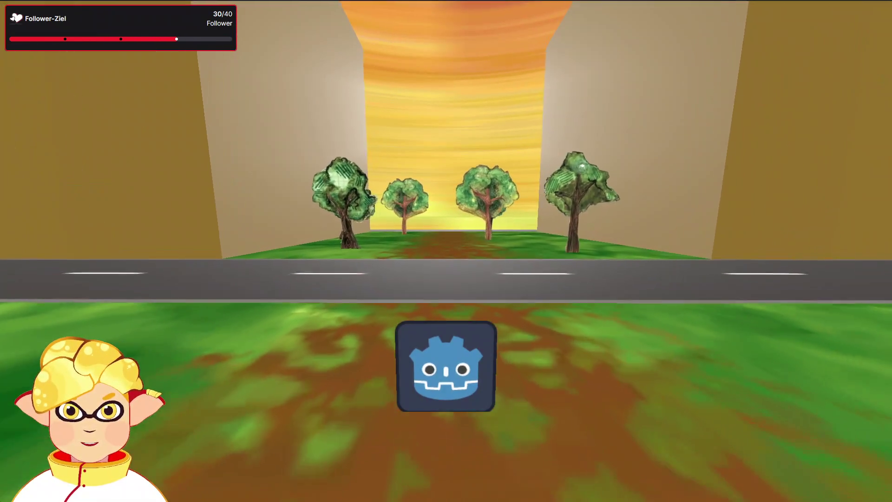
{"action": "key", "text": "w"}
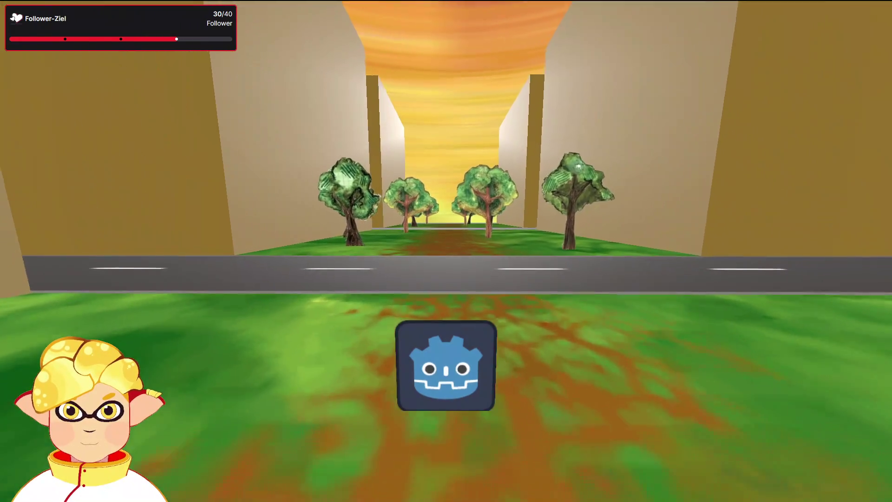
{"action": "key", "text": "w"}
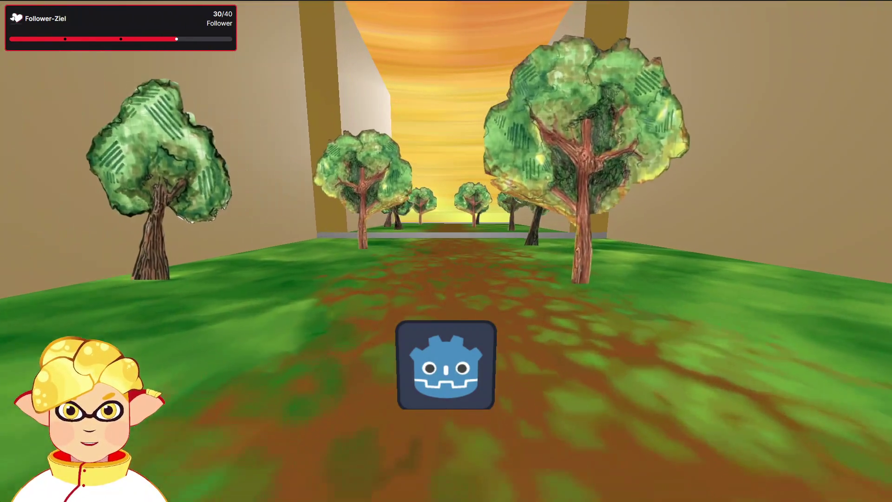
{"action": "key", "text": "w"}
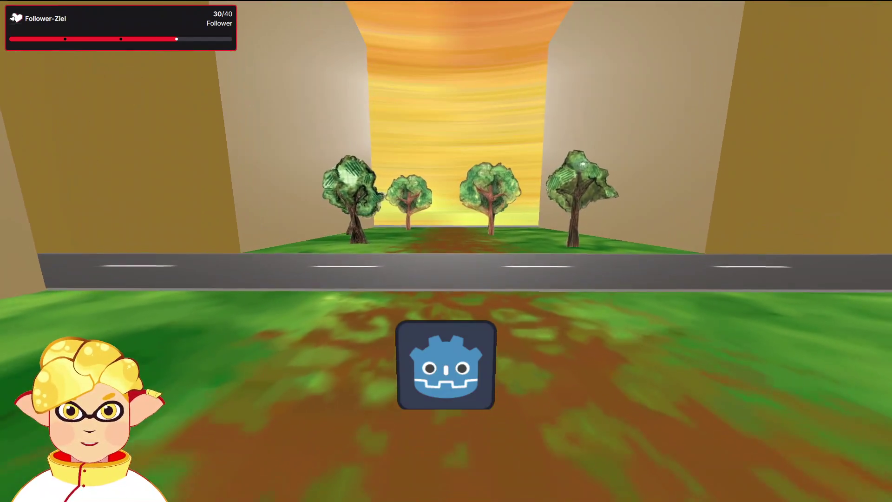
{"action": "key", "text": "w"}
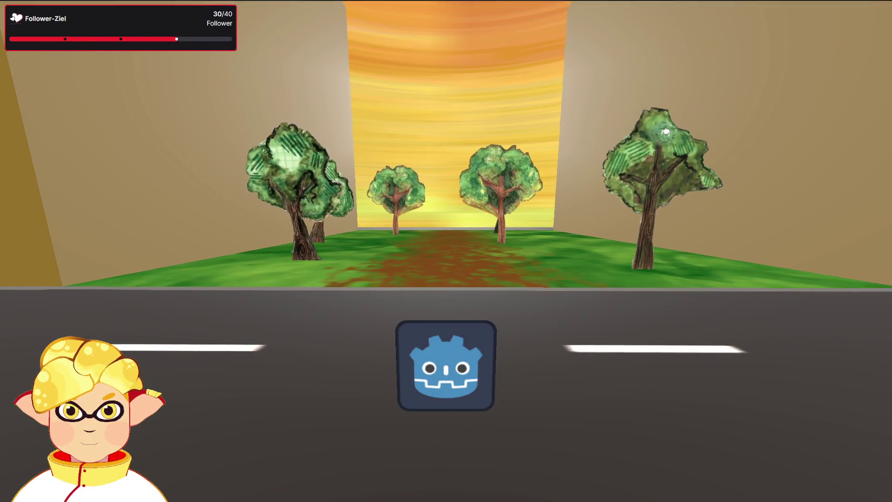
{"action": "key", "text": "w"}
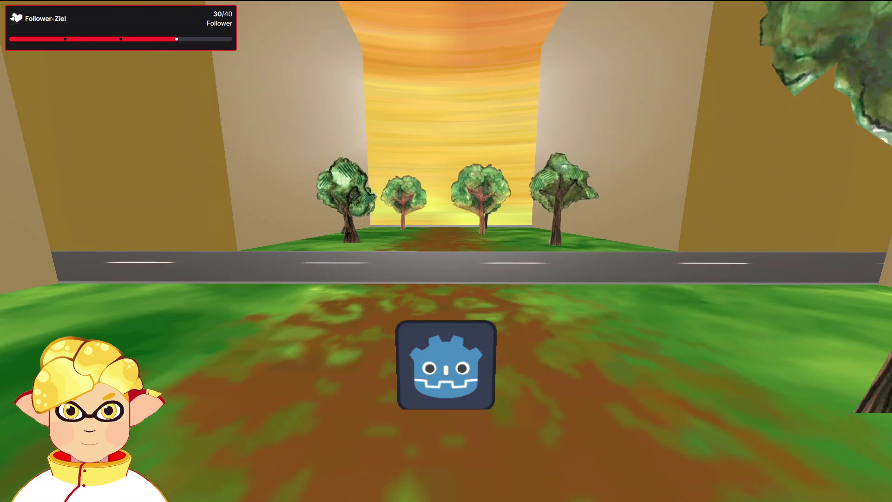
{"action": "key", "text": "Escape"}
{"action": "left_click_drag", "start_coordinate": [447, 253], "coordinate": [447, 334]}
{"action": "scroll", "coordinate": [625, 234], "scroll_direction": "down", "scroll_amount": 5}
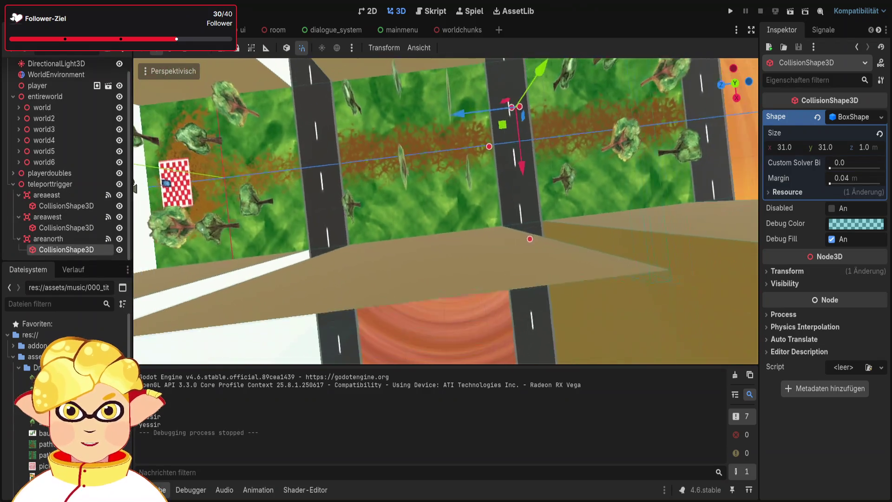
{"action": "left_click", "coordinate": [626, 233]}
{"action": "left_click", "coordinate": [791, 12]}
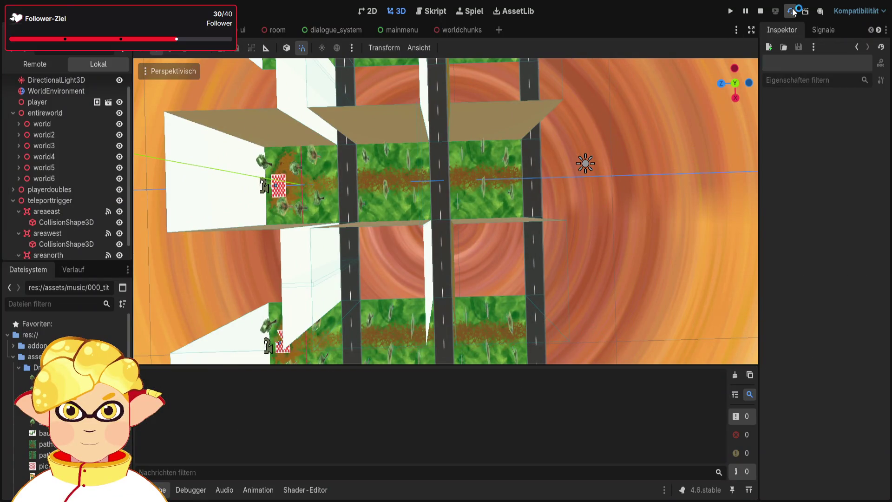
{"action": "key", "text": "w"}
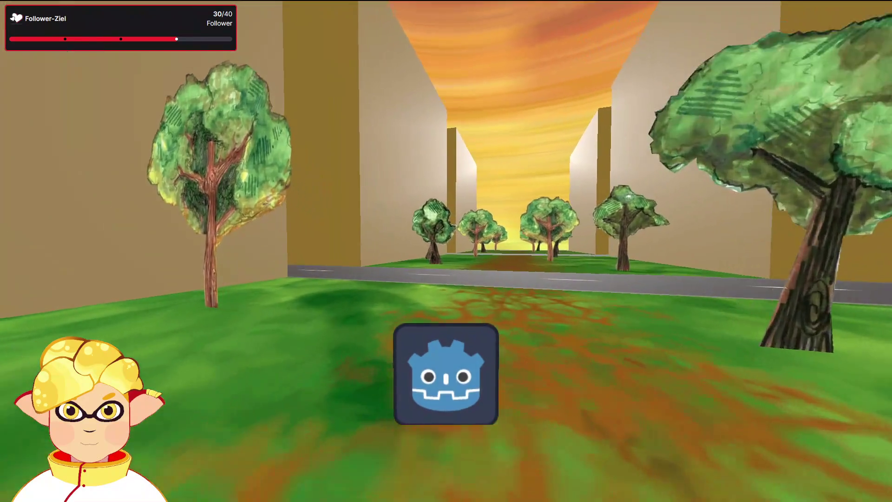
{"action": "key", "text": "a"}
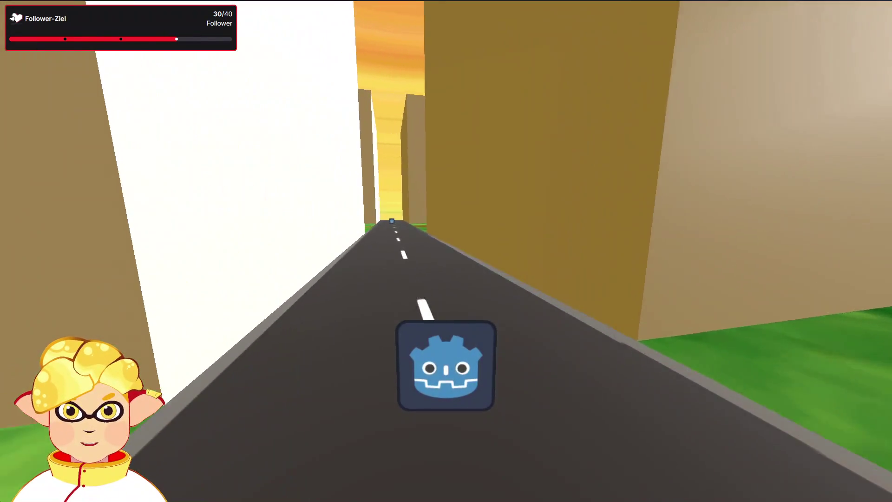
{"action": "key", "text": "w"}
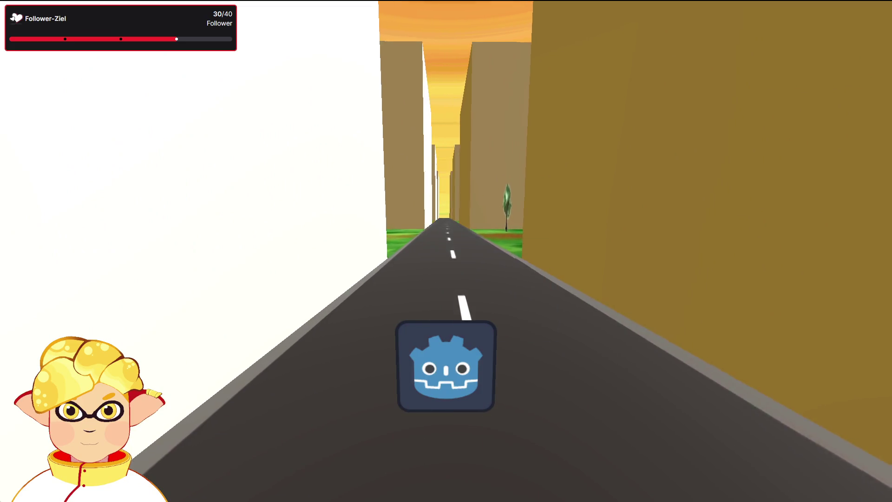
{"action": "key", "text": "w"}
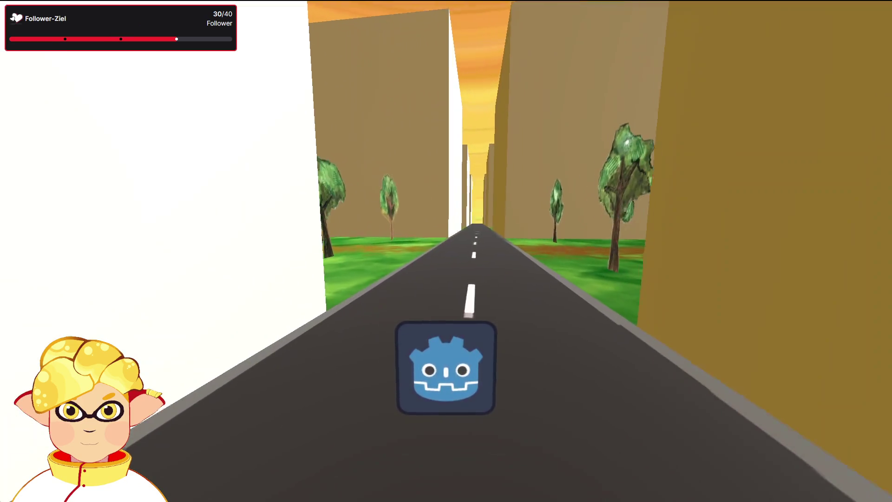
{"action": "key", "text": "d"}
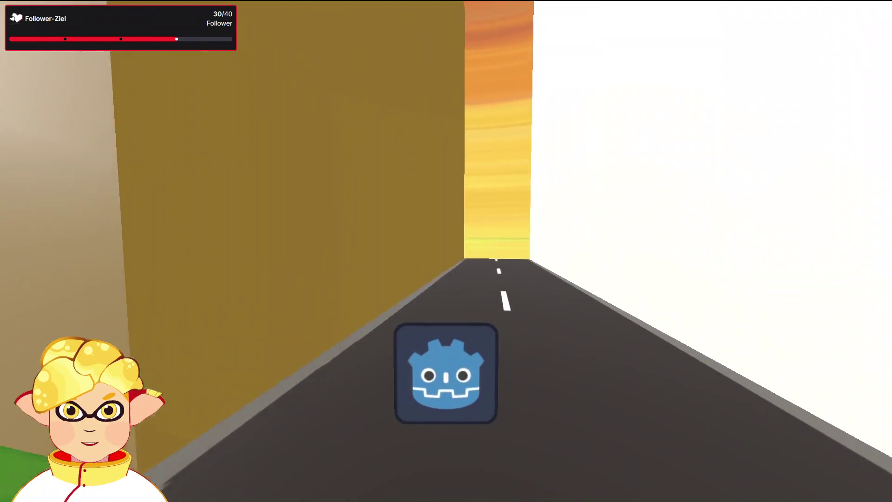
{"action": "key", "text": "w"}
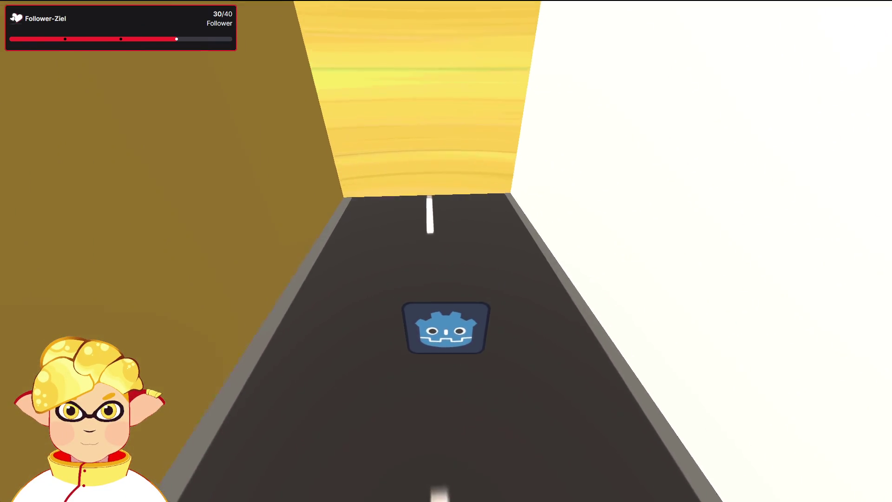
{"action": "key", "text": "s"}
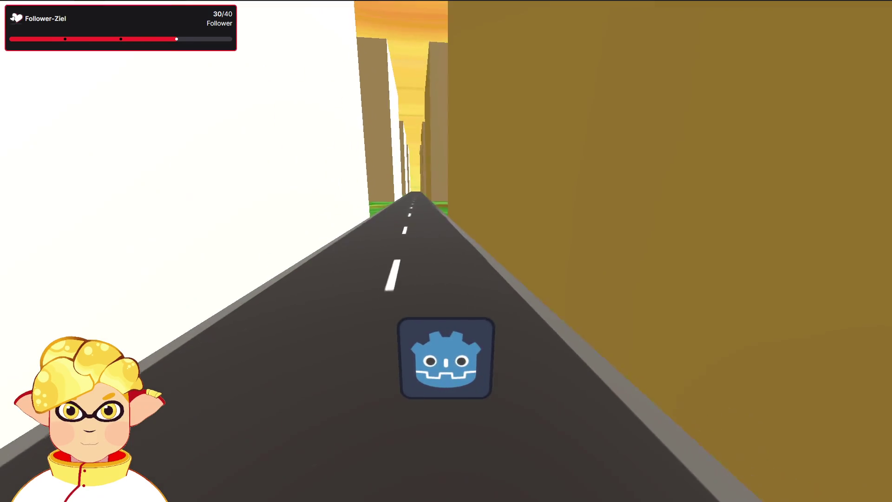
{"action": "key", "text": "F8"}
{"action": "scroll", "coordinate": [572, 241], "scroll_direction": "down", "scroll_amount": 5}
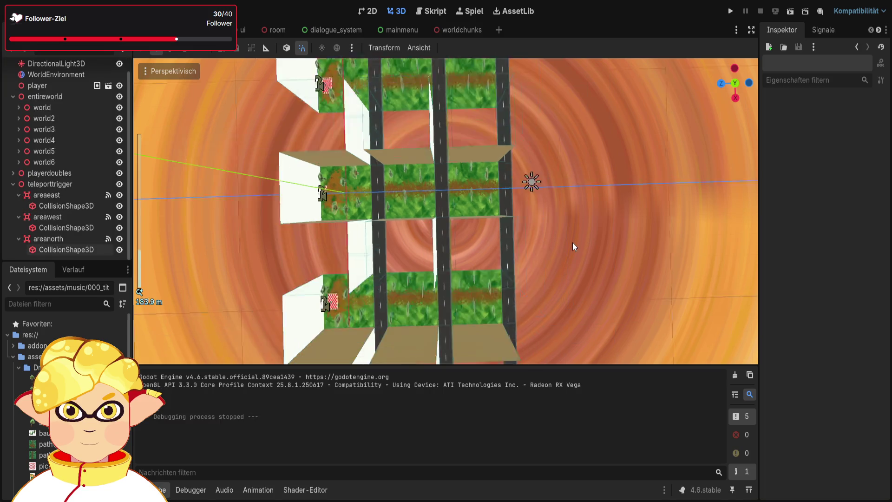
Check the east and west trigger collision shapes (west at x 16, y 15, z 0), then open chapter1world.gd.
{"action": "key", "text": "w"}
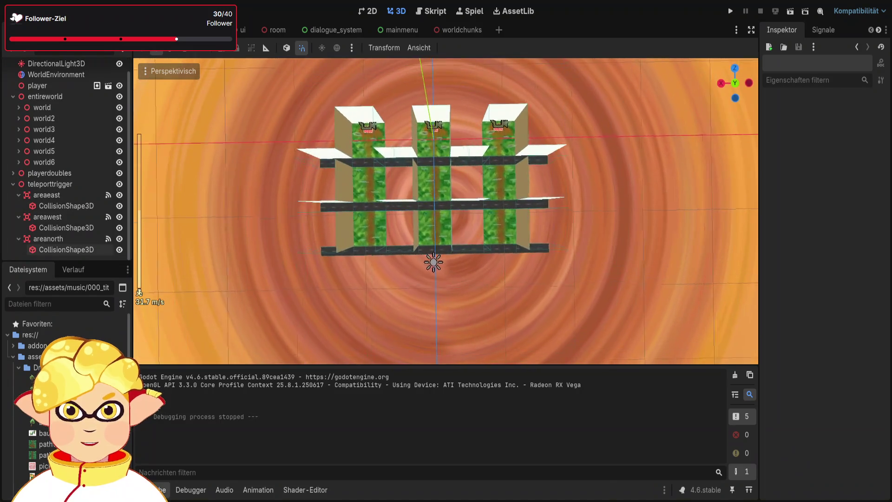
{"action": "key", "text": "w"}
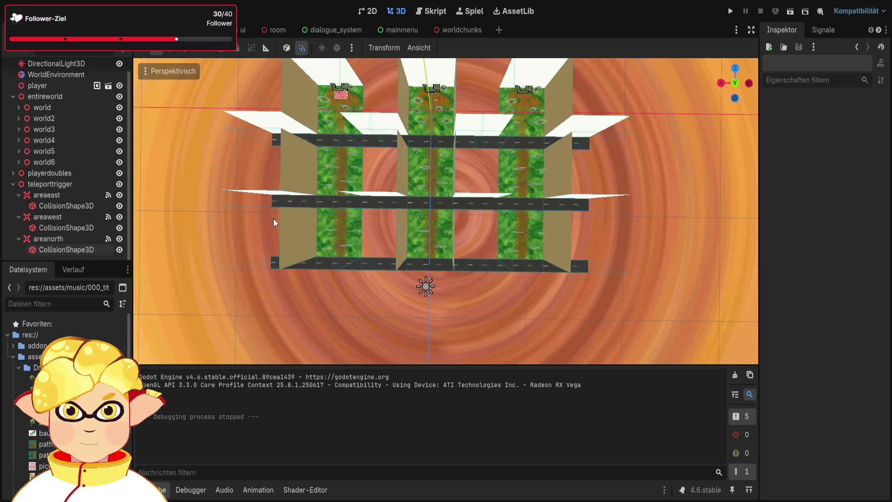
{"action": "scroll", "coordinate": [59, 169], "scroll_direction": "up", "scroll_amount": 1}
{"action": "left_click", "coordinate": [67, 221]}
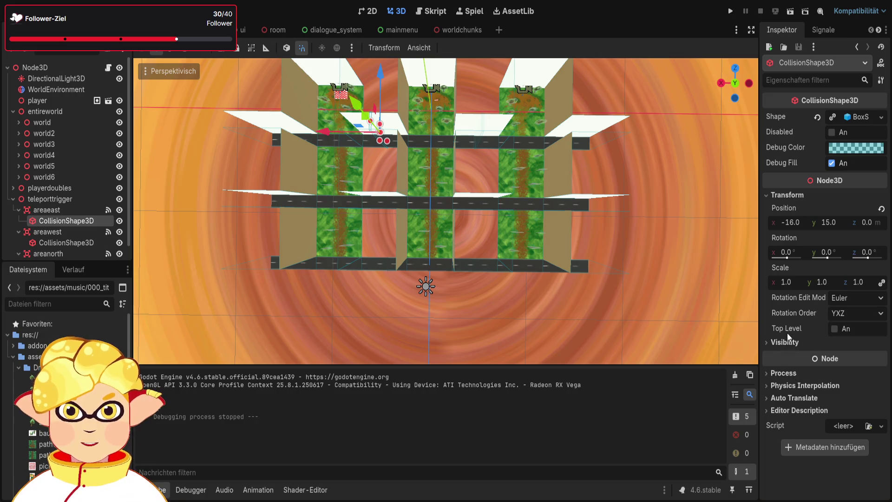
{"action": "left_click", "coordinate": [797, 375]}
{"action": "left_click", "coordinate": [795, 376]}
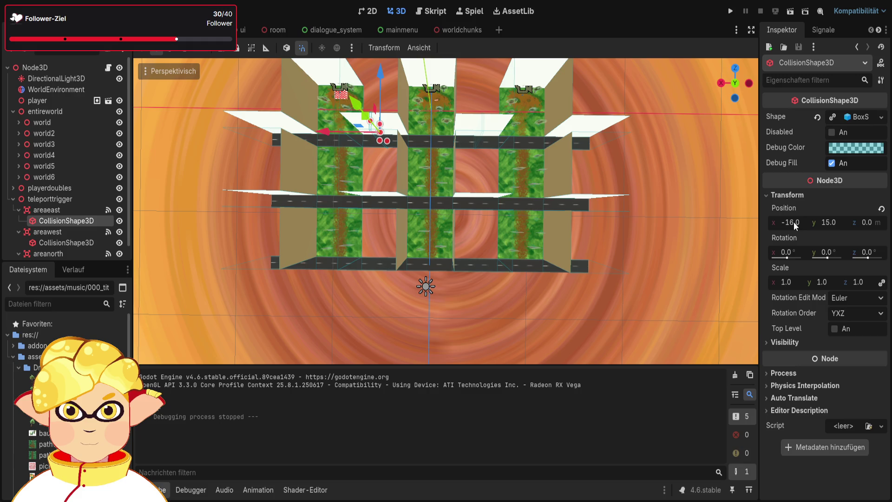
{"action": "left_click", "coordinate": [72, 243]}
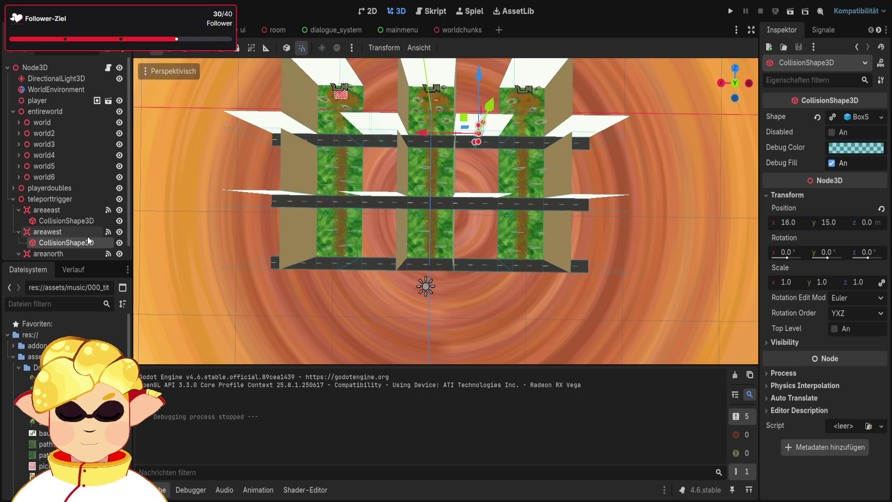
{"action": "left_click", "coordinate": [431, 12]}
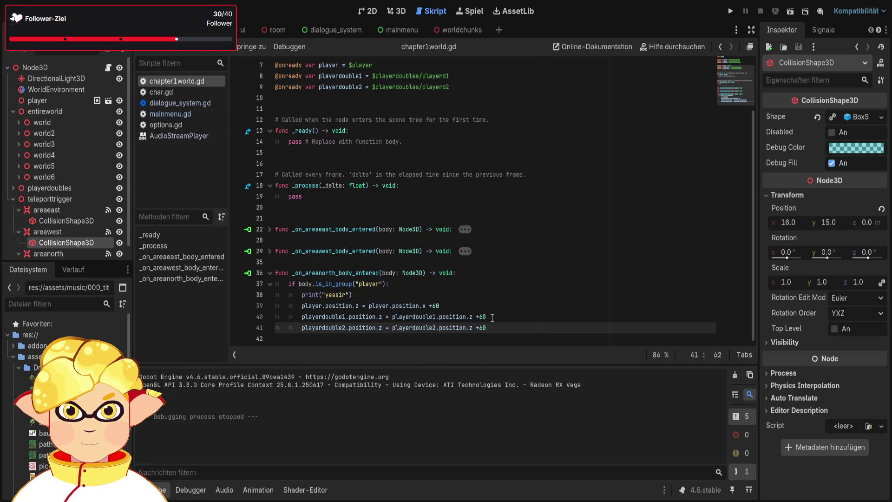
Unfold the east handler and change its 60 offset to 32.
{"action": "left_click", "coordinate": [269, 230]}
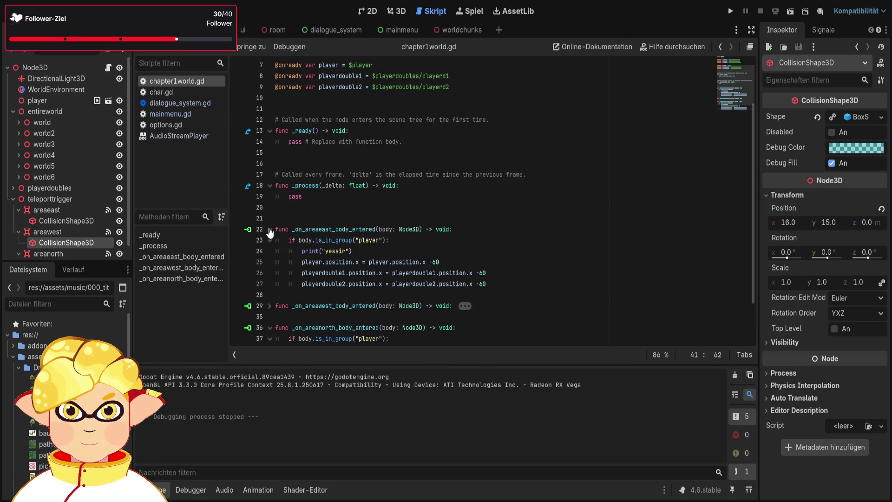
{"action": "double_click", "coordinate": [435, 263]}
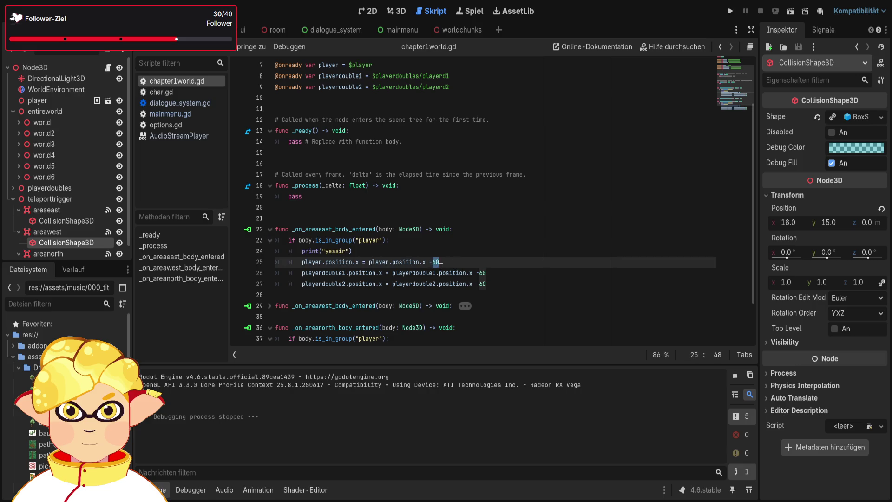
{"action": "type", "text": "2"}
{"action": "scroll", "coordinate": [320, 234], "scroll_direction": "down", "scroll_amount": 1}
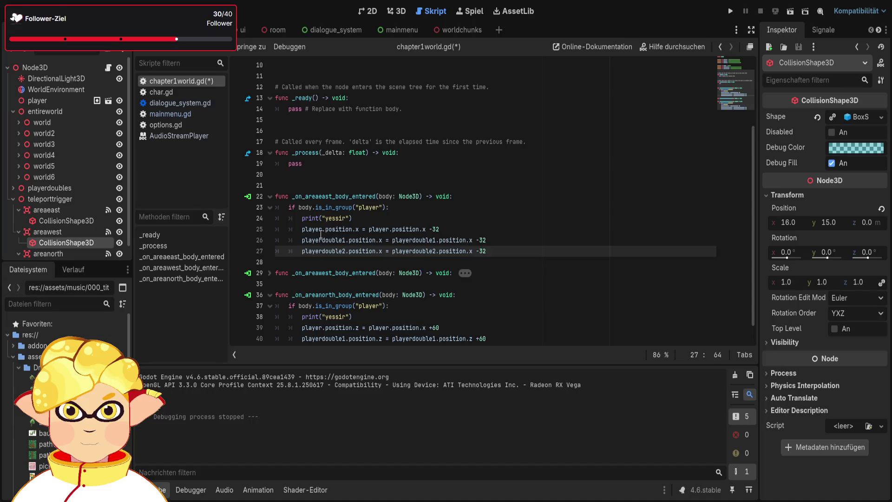
Unfold the west handler, change its +60 offsets to +32, and run the game.
{"action": "left_click", "coordinate": [270, 273]}
{"action": "scroll", "coordinate": [444, 268], "scroll_direction": "down", "scroll_amount": 1}
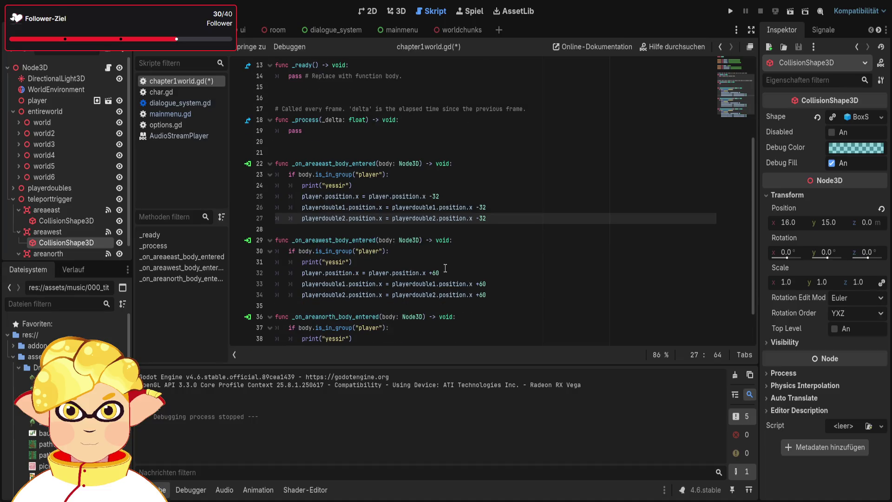
{"action": "left_click", "coordinate": [436, 273]}
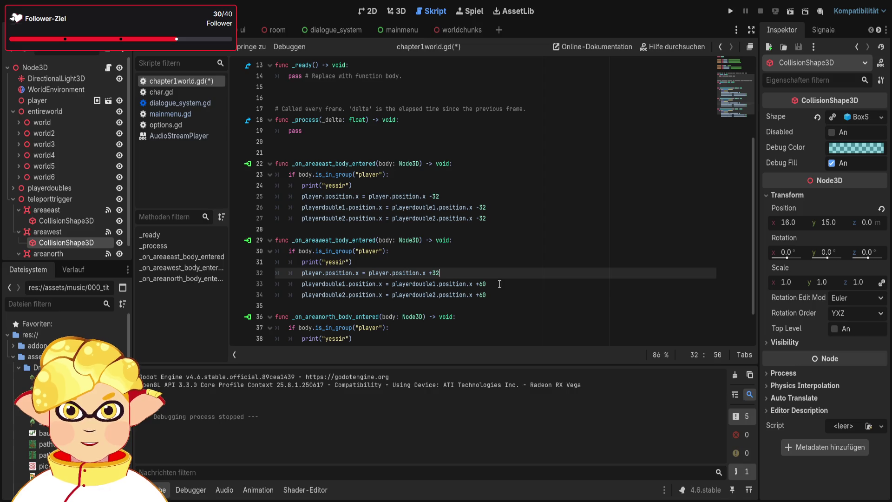
{"action": "double_click", "coordinate": [482, 284]}
{"action": "type", "text": "32"}
{"action": "double_click", "coordinate": [481, 295]}
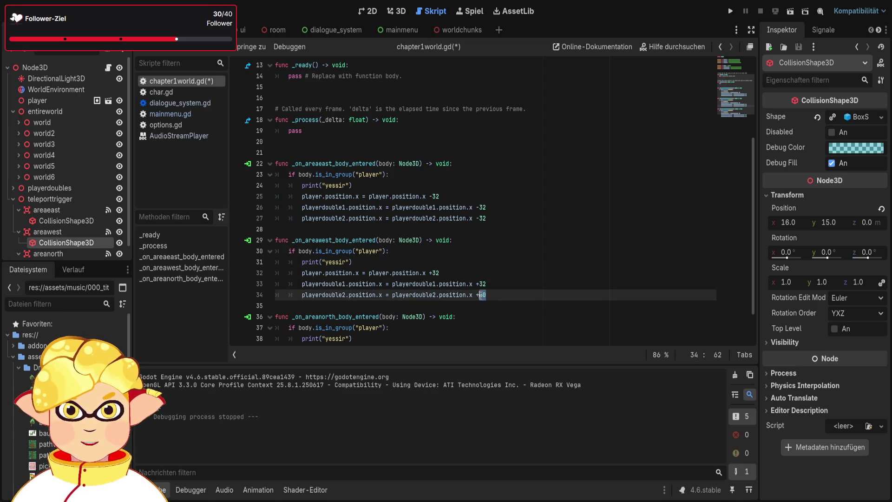
{"action": "scroll", "coordinate": [500, 294], "scroll_direction": "down", "scroll_amount": 1}
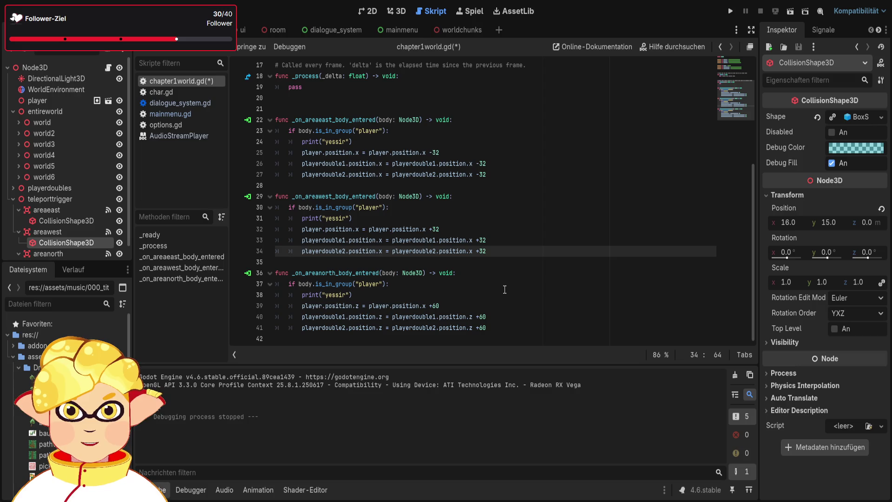
{"action": "left_click", "coordinate": [790, 12]}
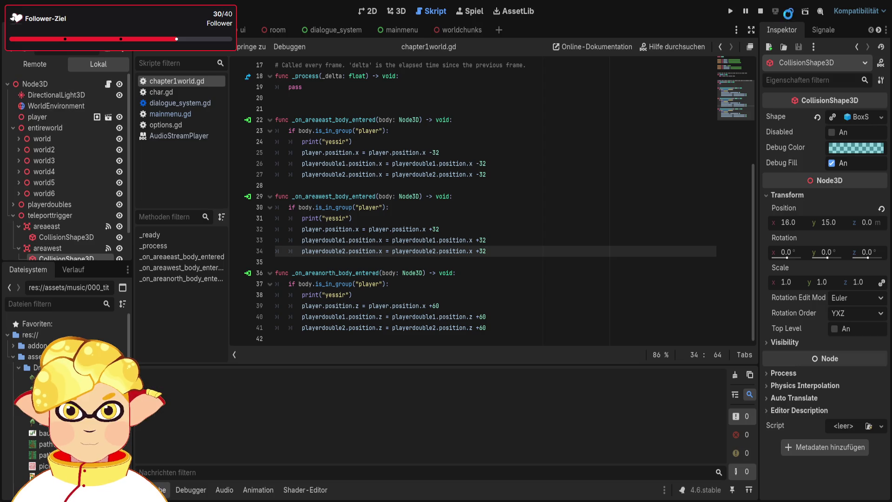
{"action": "key", "text": "w"}
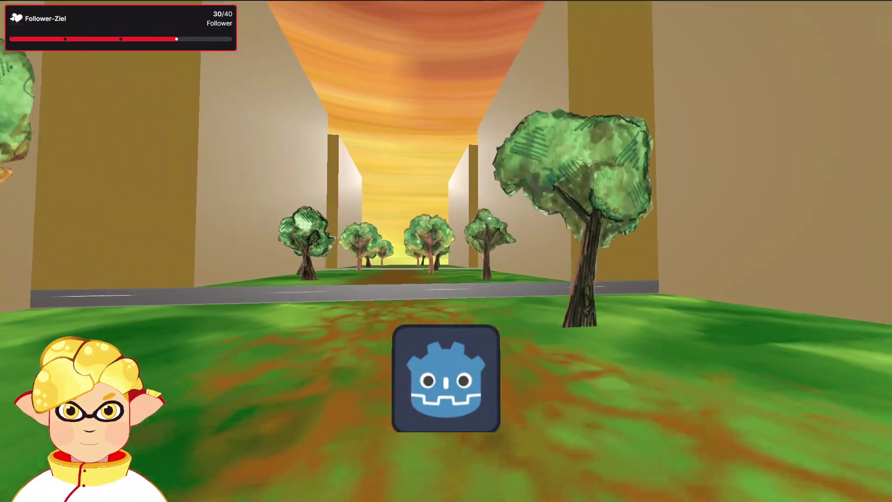
{"action": "key", "text": "w"}
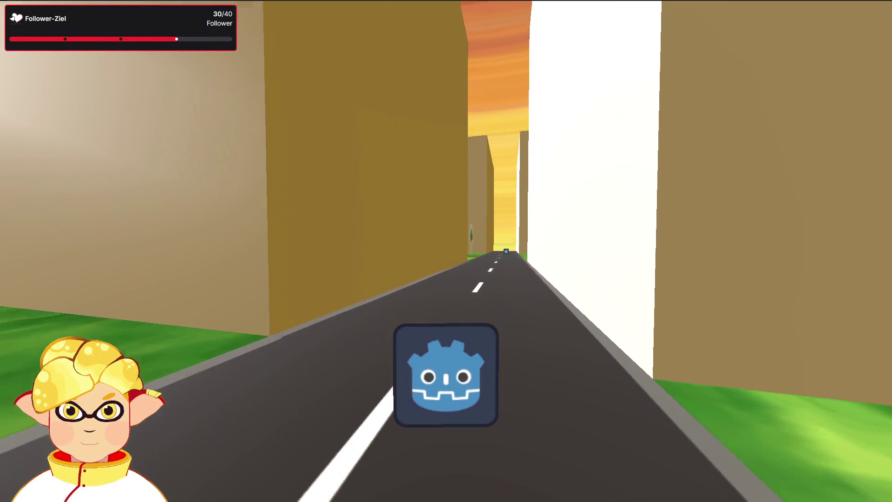
{"action": "key", "text": "w"}
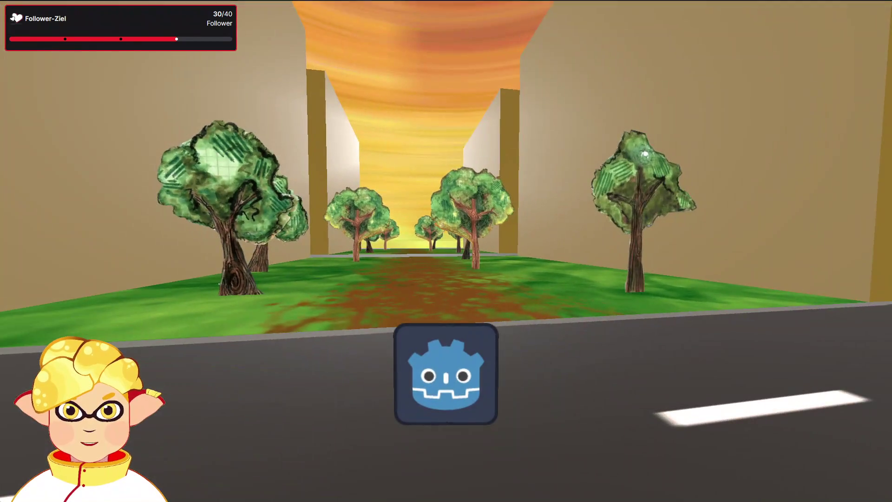
{"action": "key", "text": "F8"}
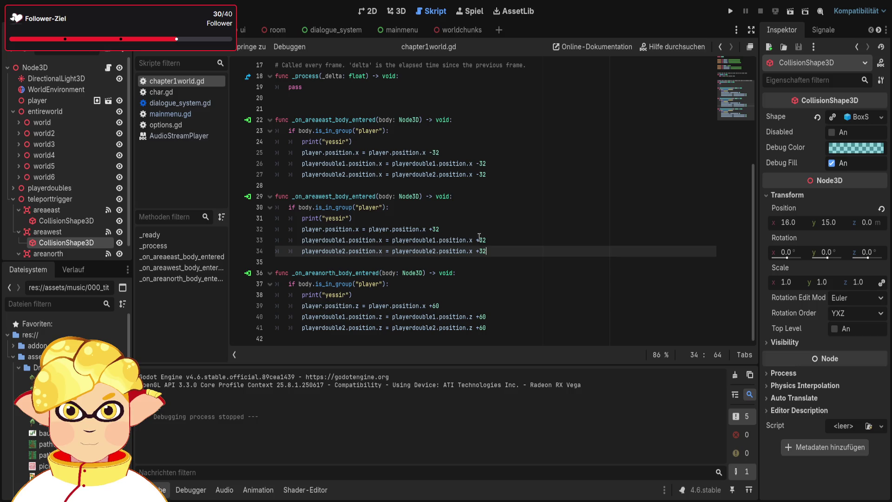
Change the east offsets to -64 and west offsets to +64, then save and run the game.
{"action": "left_click", "coordinate": [493, 241]}
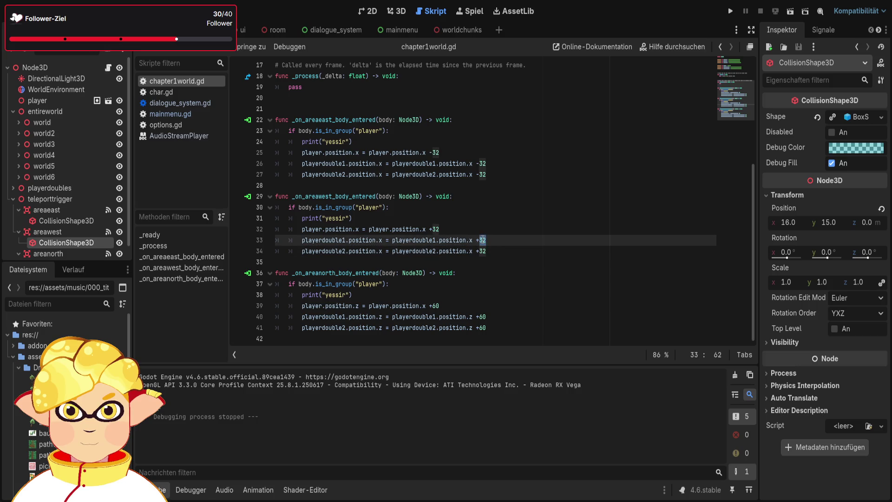
{"action": "left_click", "coordinate": [496, 173]}
{"action": "type", "text": "46"}
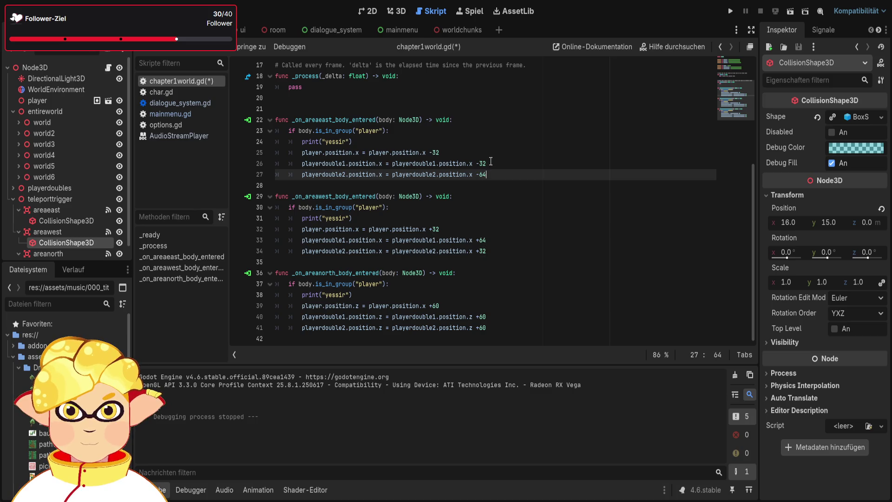
{"action": "double_click", "coordinate": [482, 163]}
{"action": "double_click", "coordinate": [435, 153]}
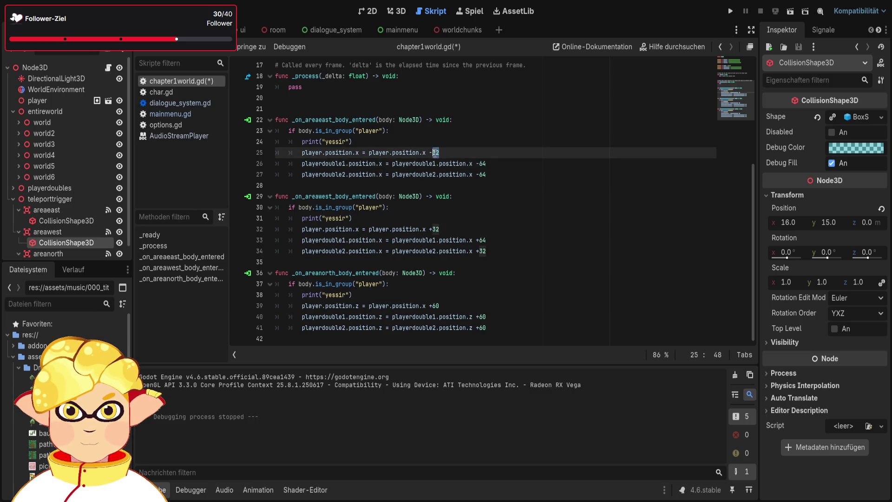
{"action": "double_click", "coordinate": [481, 251]}
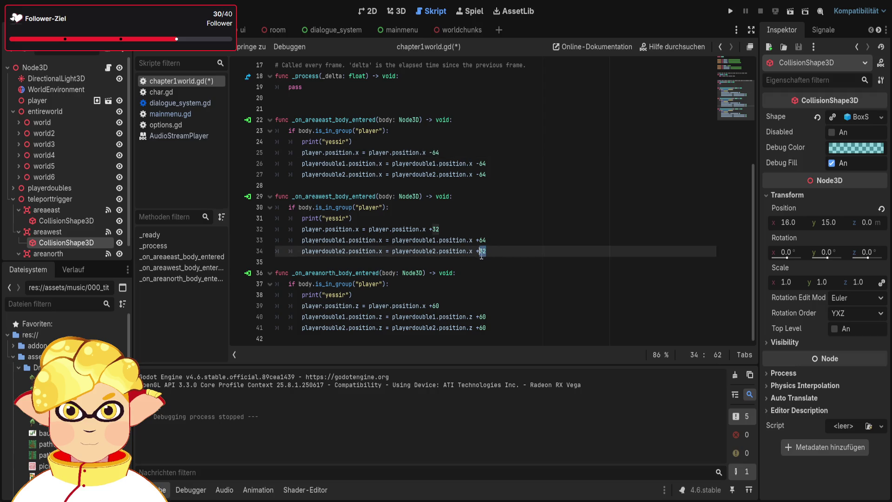
{"action": "double_click", "coordinate": [436, 229]}
{"action": "type", "text": "64"}
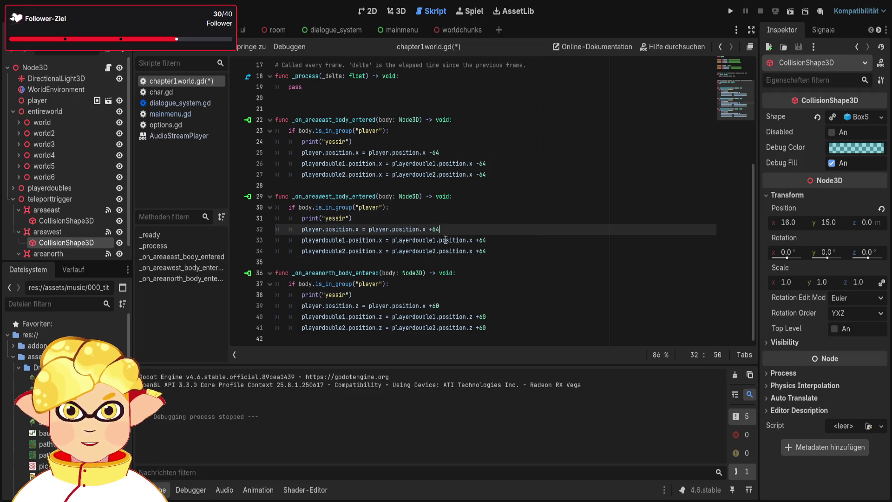
{"action": "left_click", "coordinate": [491, 272]}
{"action": "key", "text": "F5"}
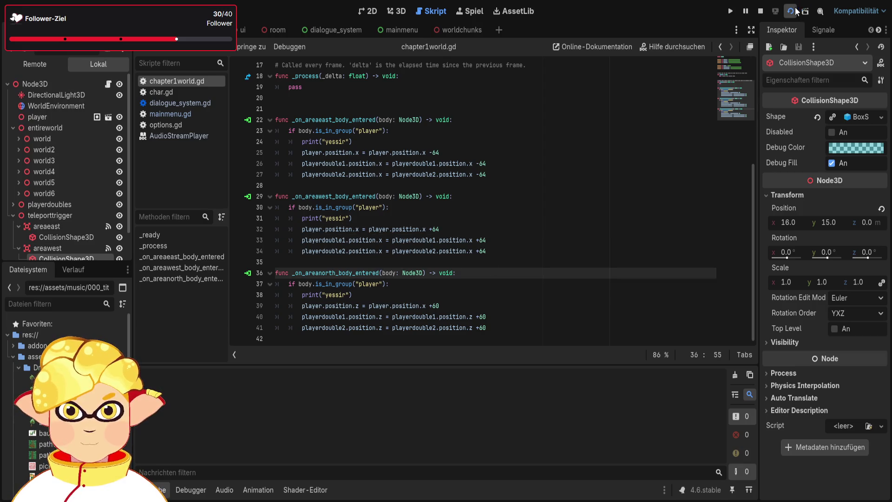
Walk down the tree-lined path and along the road to test the 64-unit street loop.
{"action": "key", "text": "w"}
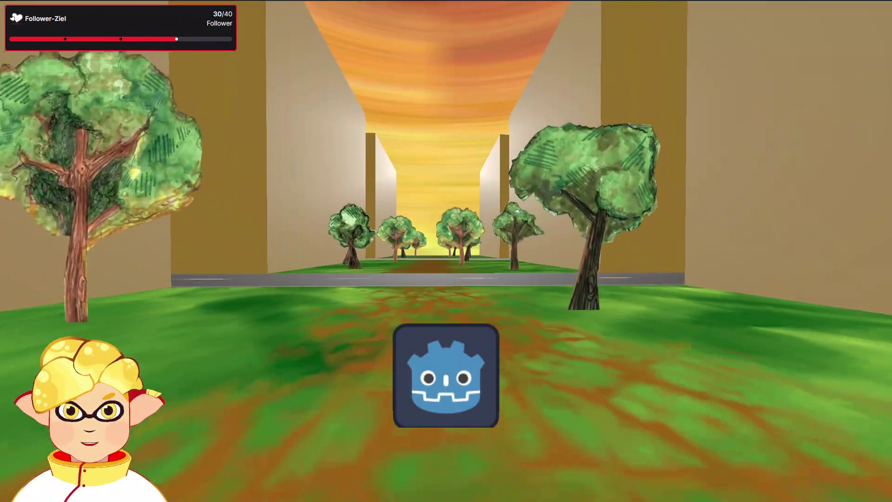
{"action": "key", "text": "a"}
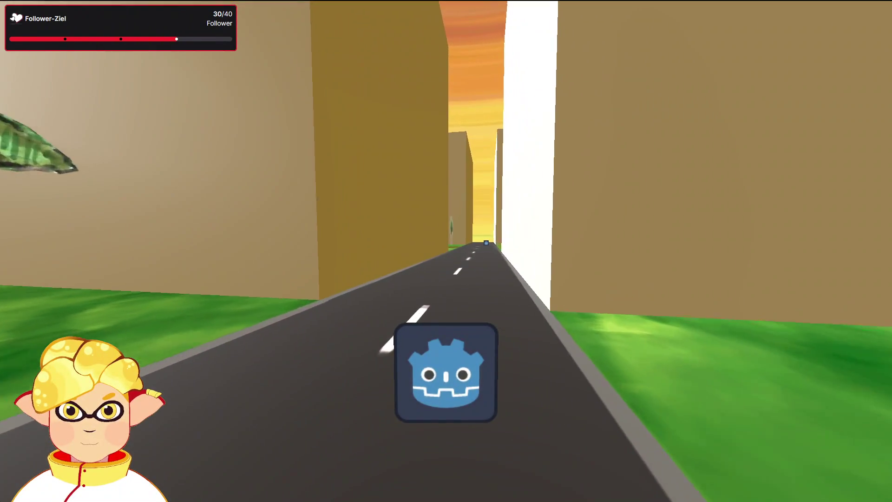
{"action": "key", "text": "w"}
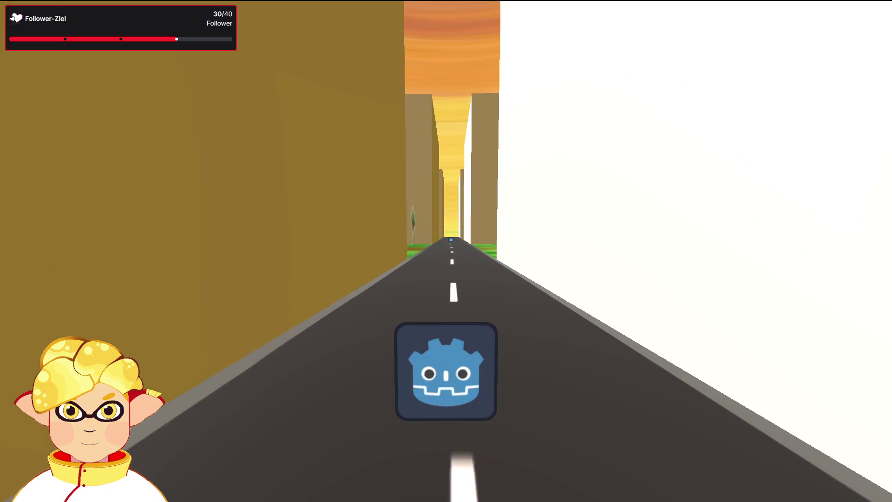
{"action": "key", "text": "w"}
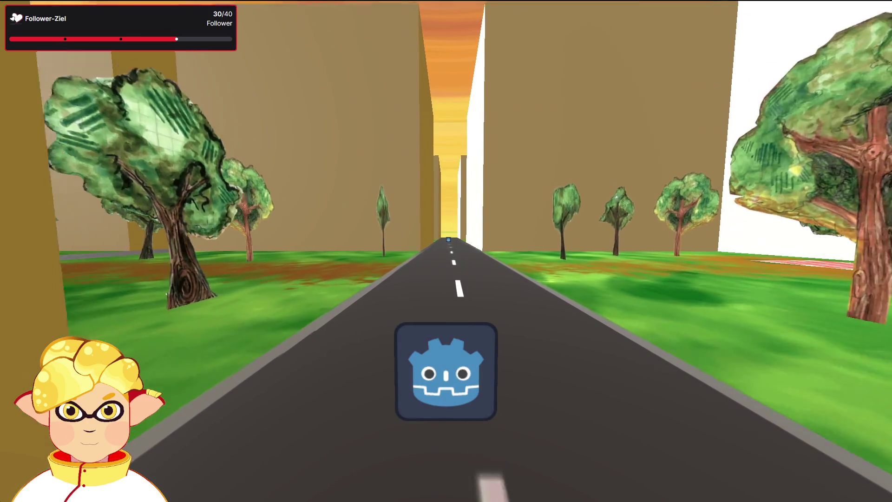
{"action": "key", "text": "w"}
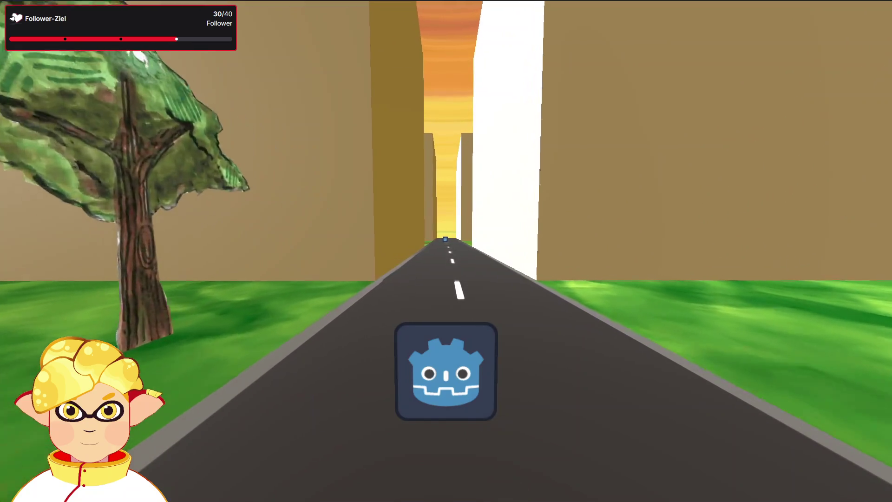
{"action": "key", "text": "w"}
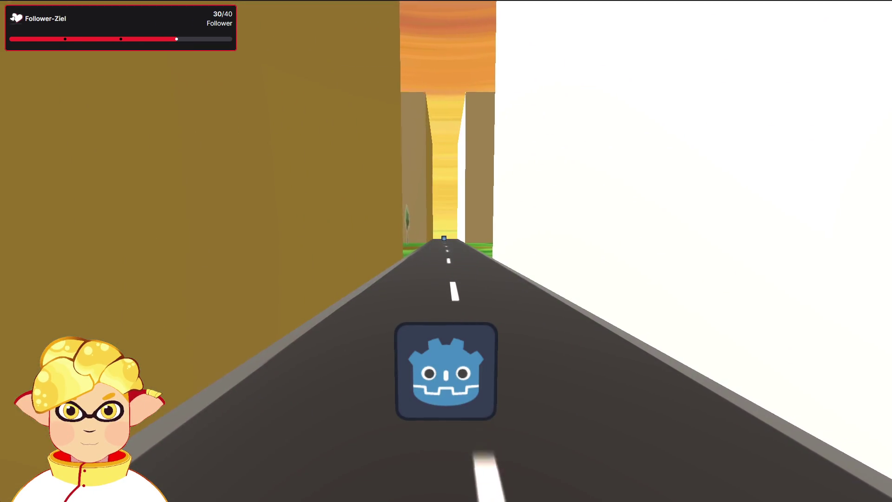
{"action": "key", "text": "w"}
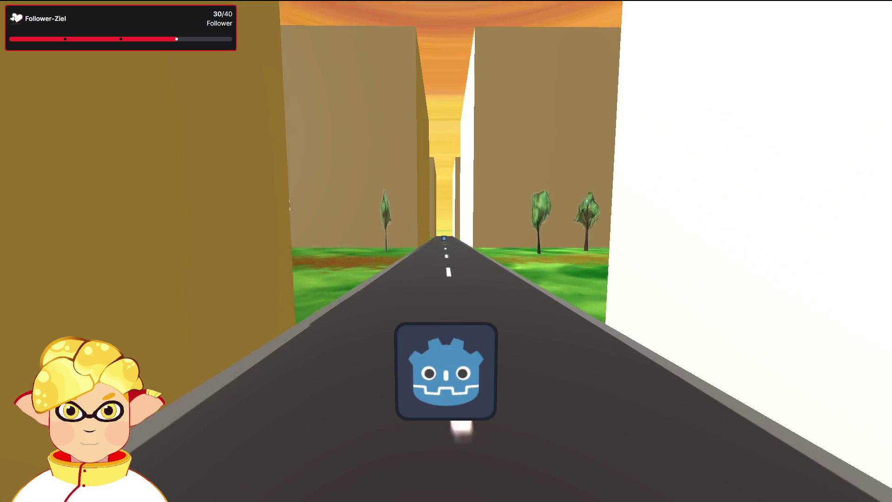
{"action": "key", "text": "w"}
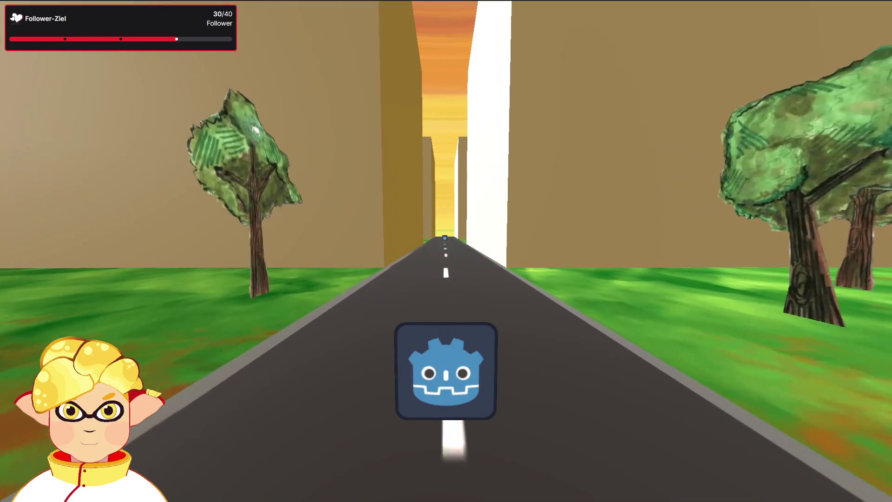
{"action": "key", "text": "w"}
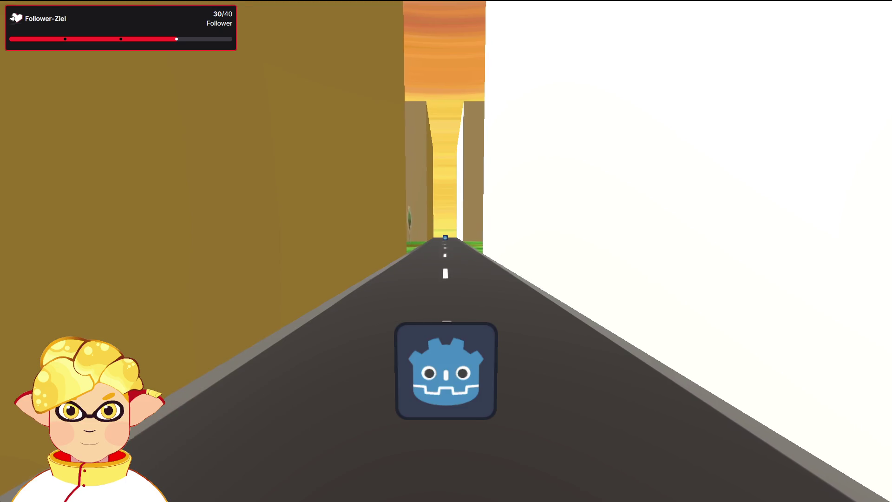
{"action": "key", "text": "w"}
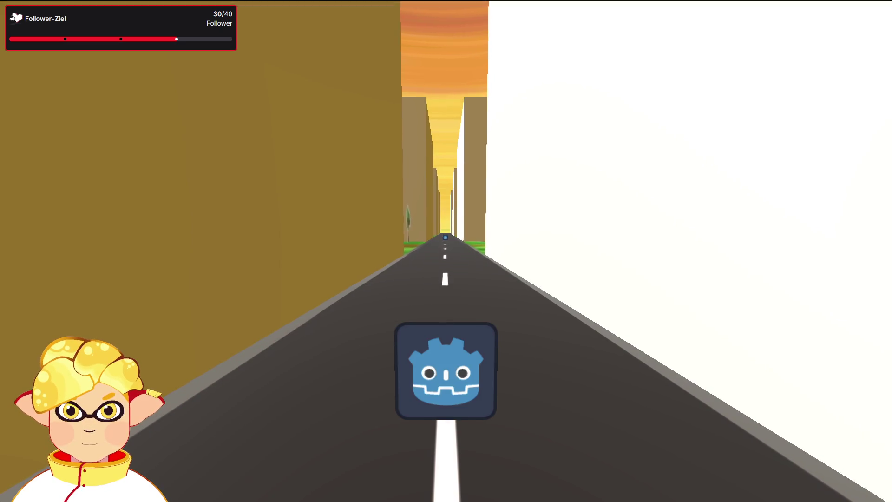
Turn right and walk the street corridor, then quit the game and return to chapter1world.gd line 33.
{"action": "key", "text": "d"}
{"action": "key", "text": "w"}
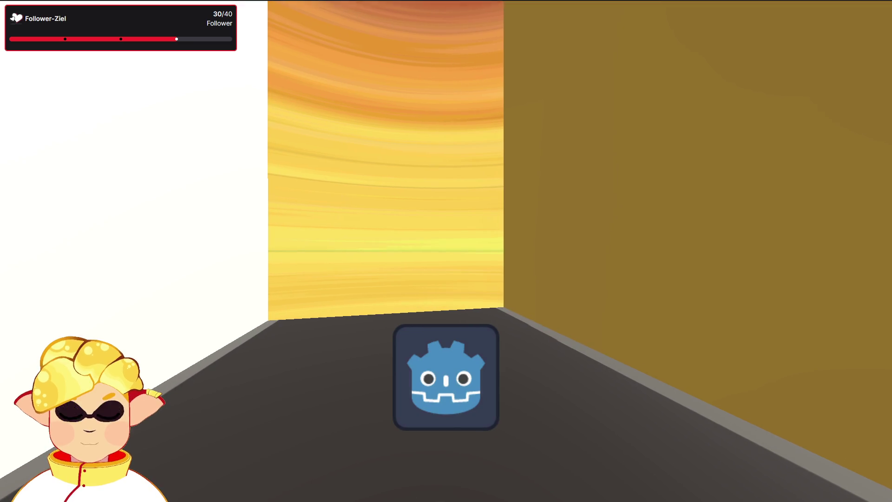
{"action": "key", "text": "alt+F4"}
{"action": "left_click", "coordinate": [505, 243]}
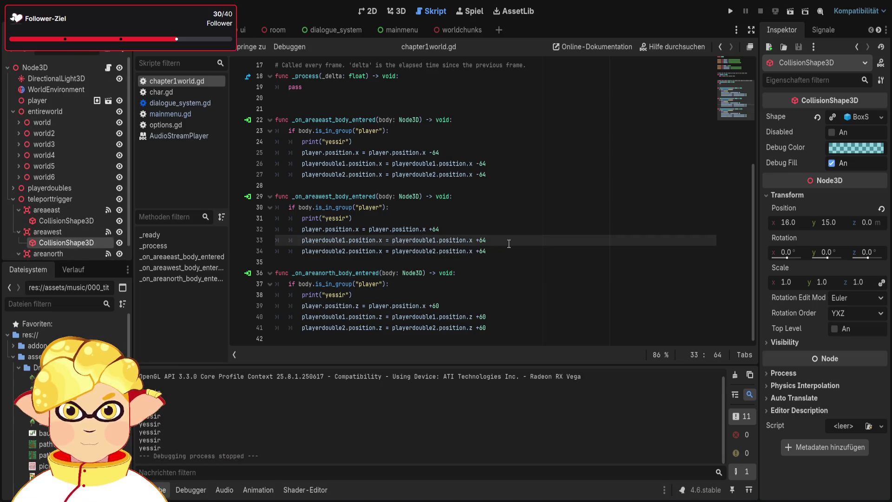
Set lines 25–27 to -60 and lines 32–34 to +60 in chapter1world.gd, then run the project.
{"action": "key", "text": "Up"}
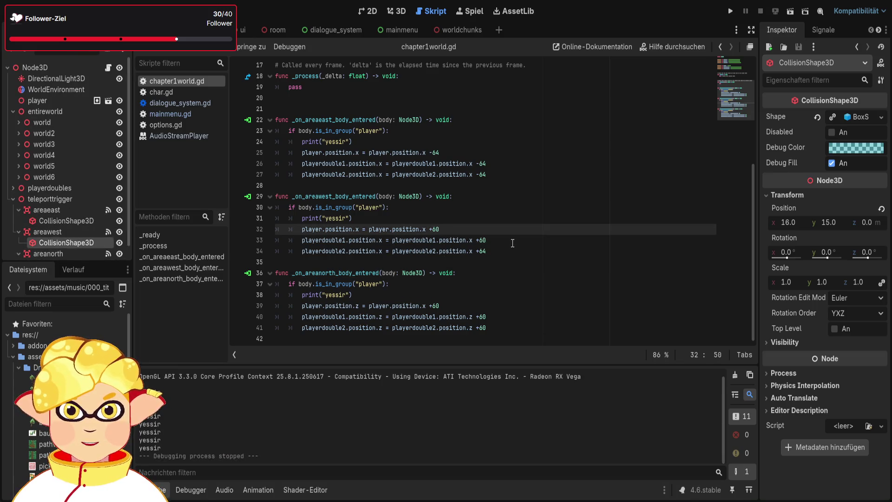
{"action": "left_click", "coordinate": [513, 252]}
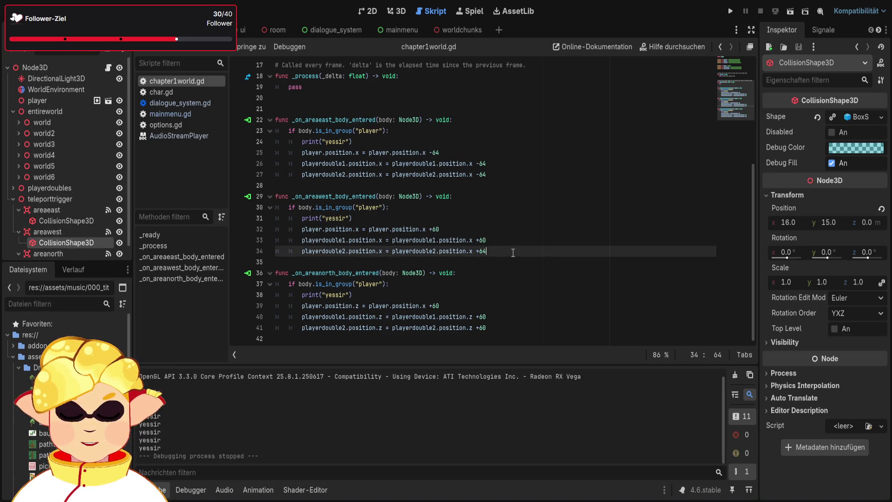
{"action": "left_click", "coordinate": [510, 178]}
{"action": "left_click", "coordinate": [515, 163]}
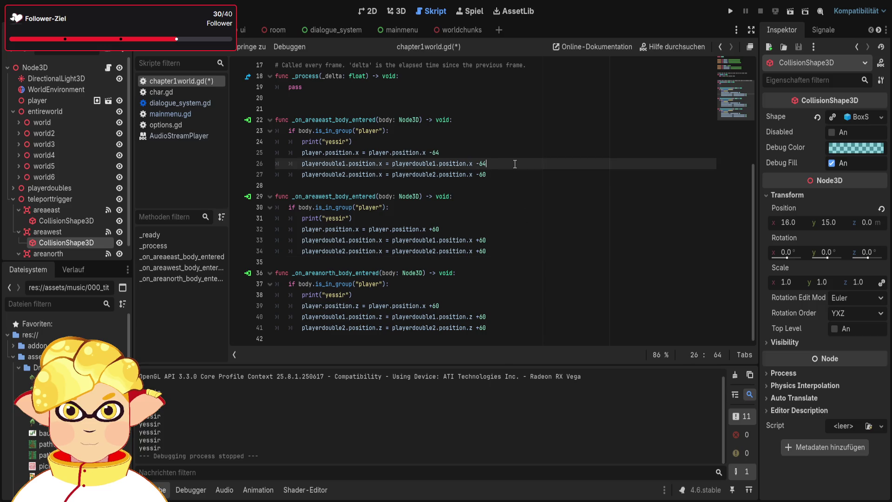
{"action": "left_click", "coordinate": [502, 155]}
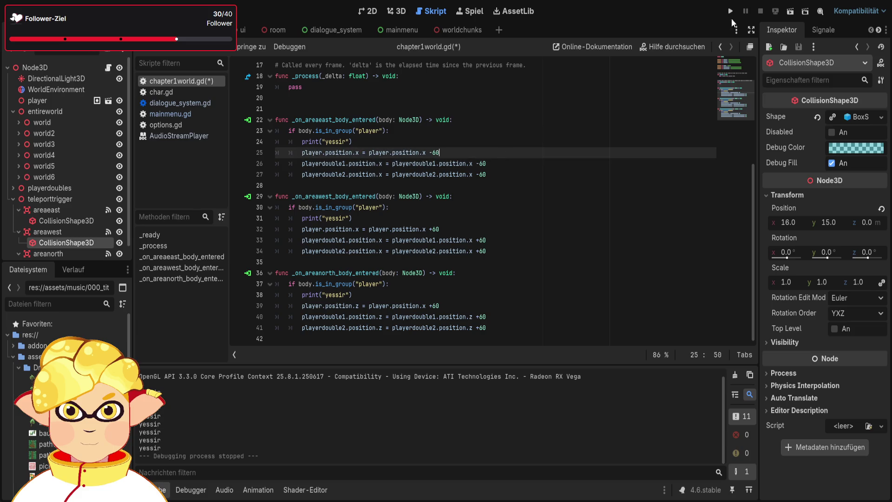
{"action": "left_click", "coordinate": [790, 14]}
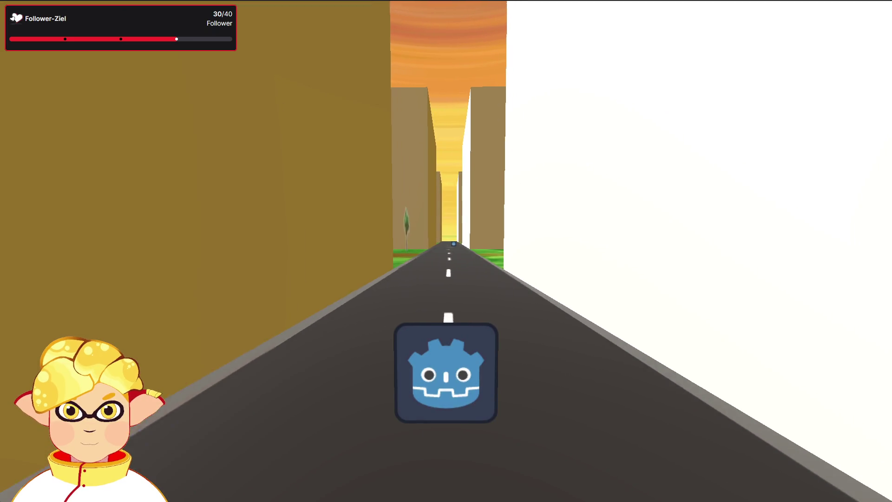
Stop and relaunch the game, play the 60-unit street loop, then quit back to chapter1world.gd.
{"action": "key", "text": "F8"}
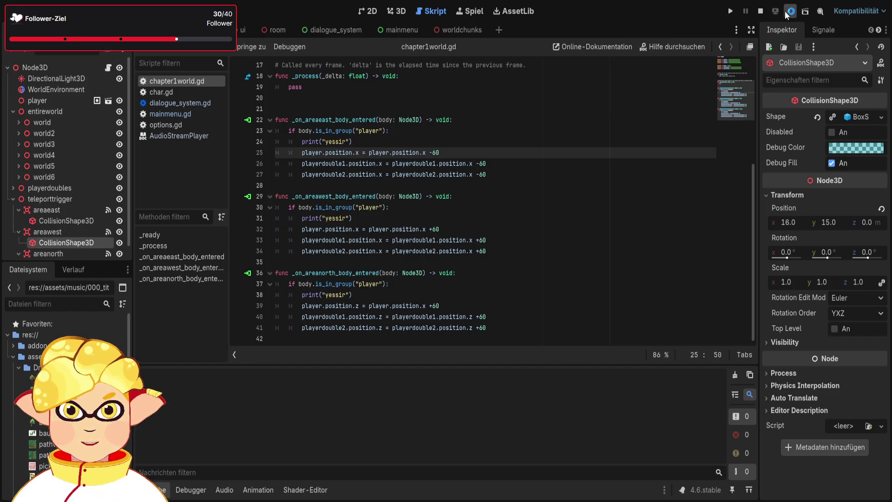
{"action": "key", "text": "F5"}
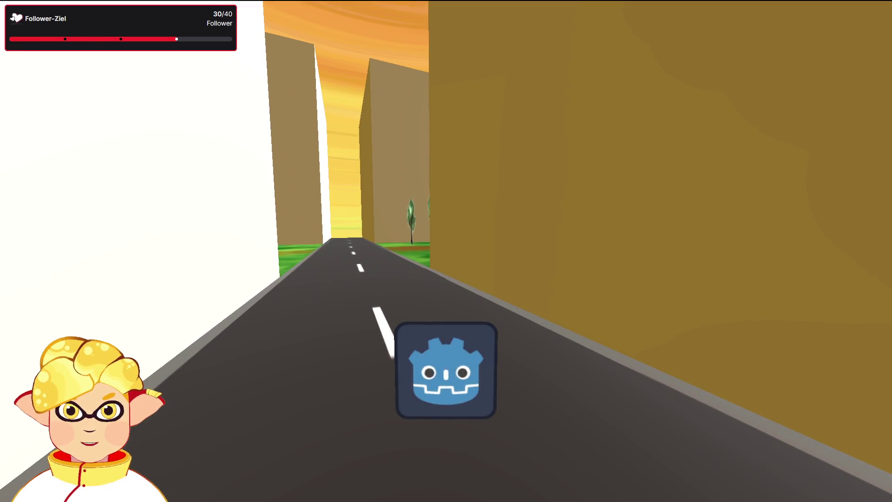
{"action": "key", "text": "Escape"}
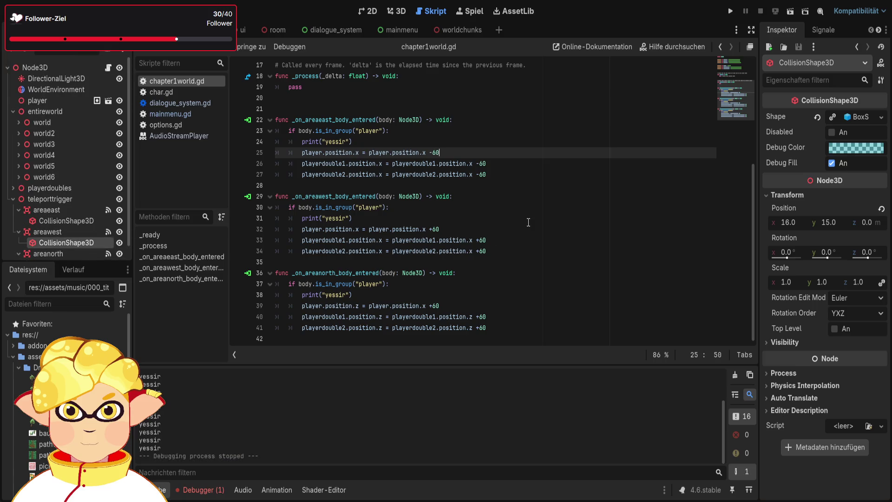
{"action": "left_click", "coordinate": [390, 12]}
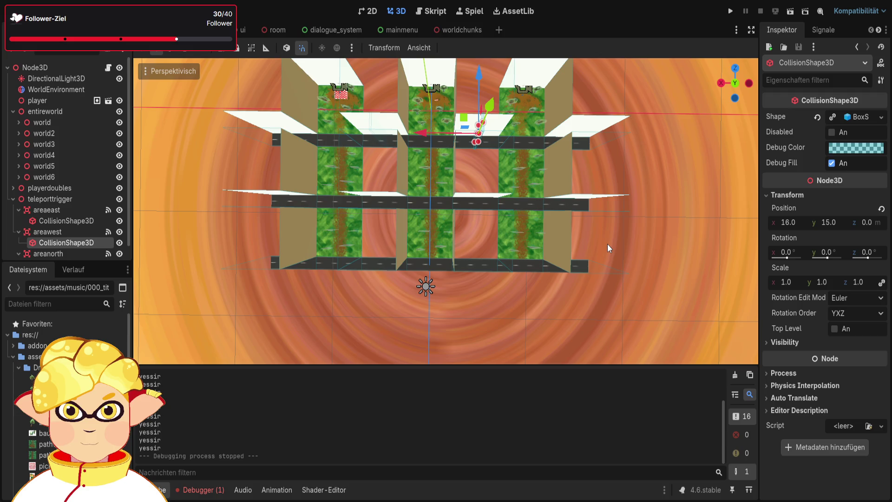
{"action": "left_click", "coordinate": [37, 101]}
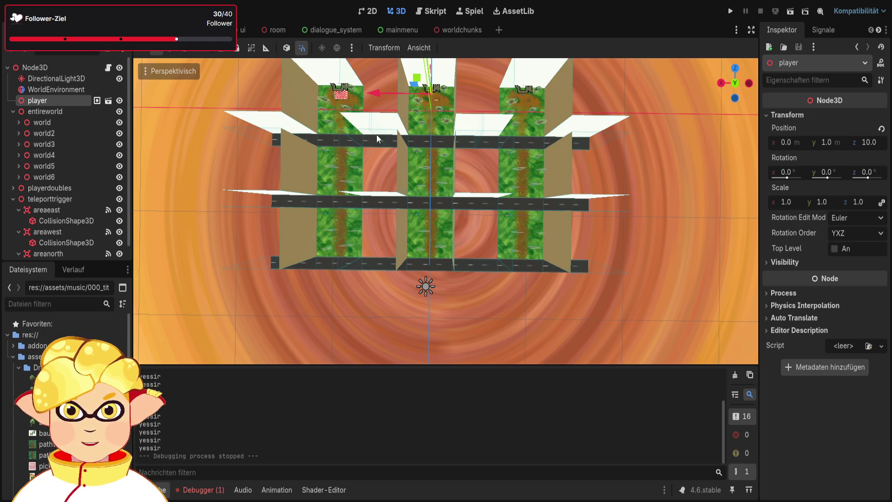
{"action": "left_click", "coordinate": [482, 122]}
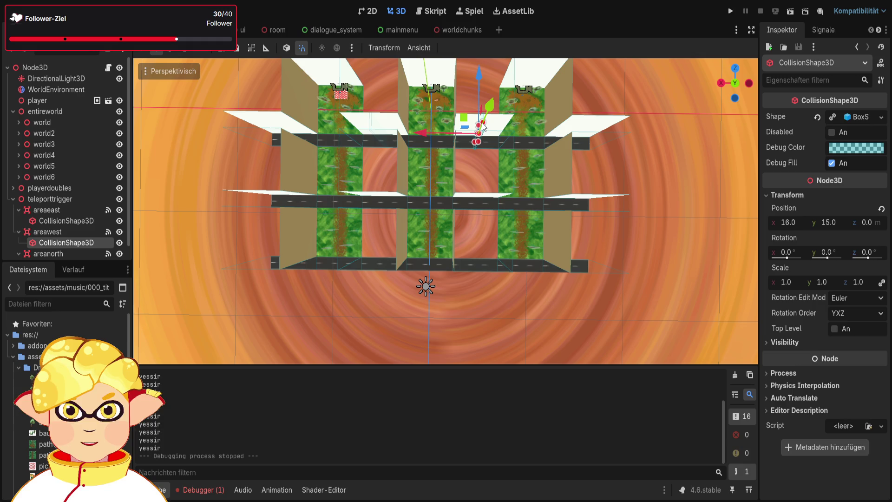
{"action": "left_click", "coordinate": [372, 128]}
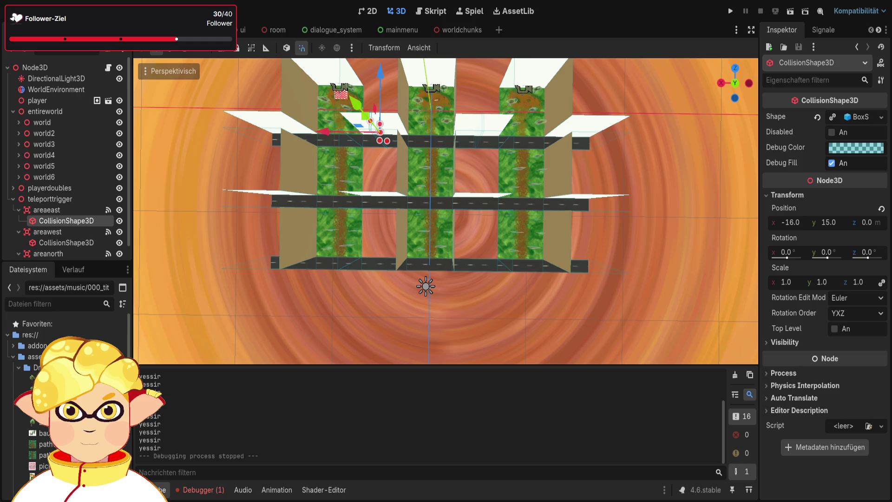
{"action": "left_click", "coordinate": [436, 18]}
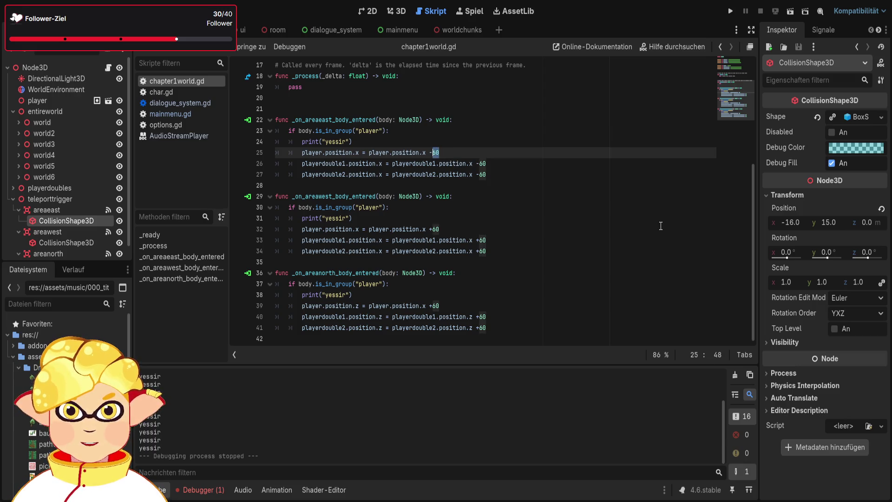
Run the current scene for another play-test along the looping street, then leave the game.
{"action": "left_click", "coordinate": [582, 260]}
{"action": "left_click", "coordinate": [786, 7]}
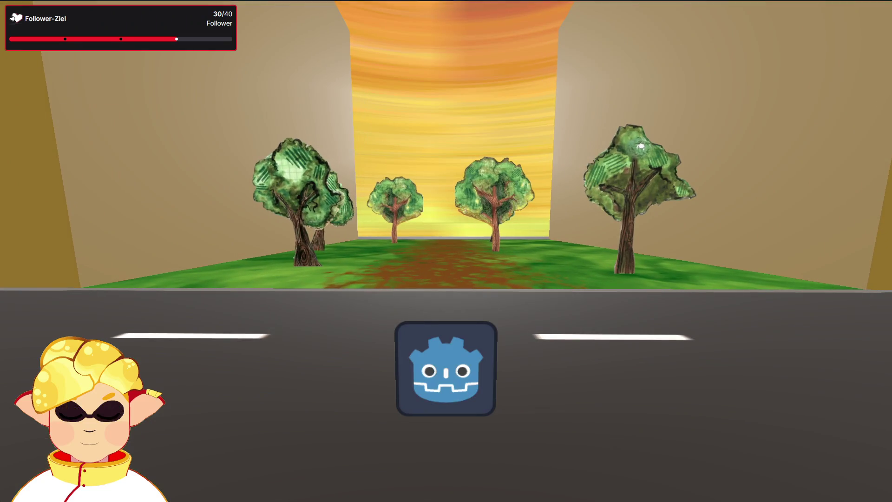
{"action": "key", "text": "alt+Tab"}
Show the 3D view tilted over the city blocks with nothing selected.
{"action": "left_click", "coordinate": [400, 12]}
{"action": "left_click_drag", "start_coordinate": [439, 186], "coordinate": [430, 161]}
{"action": "left_click", "coordinate": [364, 118]}
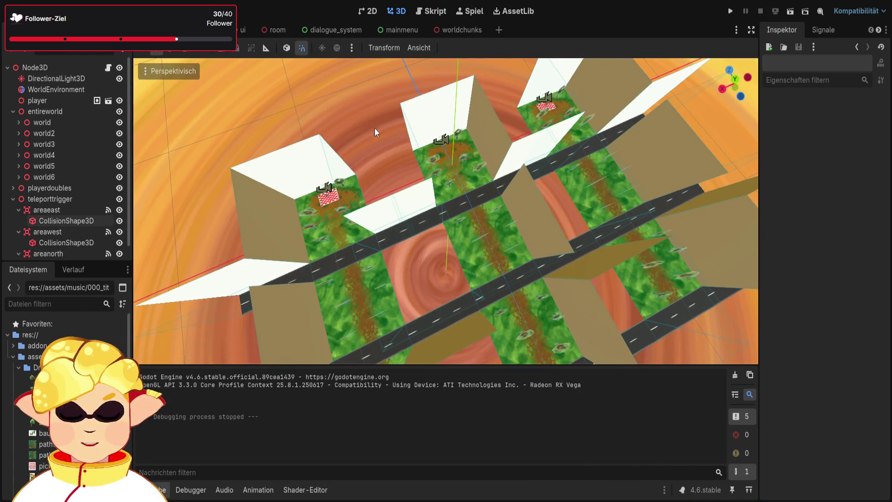
{"action": "scroll", "coordinate": [377, 127], "scroll_direction": "up", "scroll_amount": 6}
{"action": "left_click", "coordinate": [462, 125]}
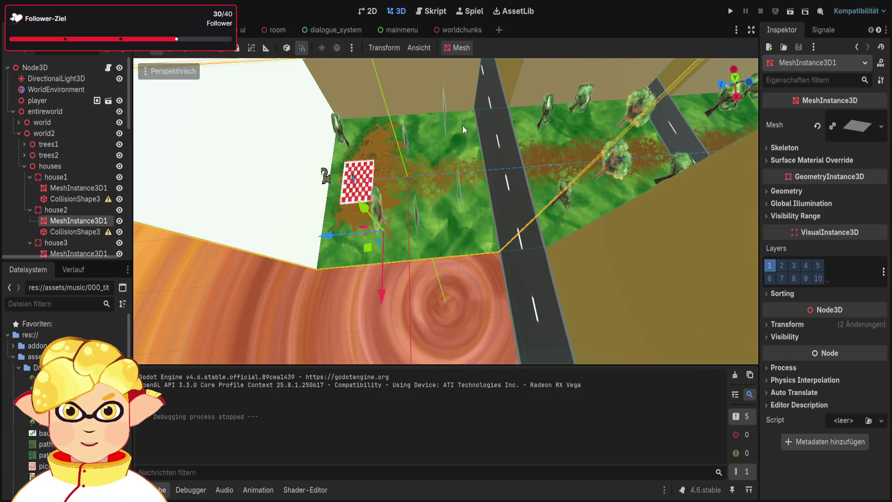
{"action": "left_click", "coordinate": [789, 324]}
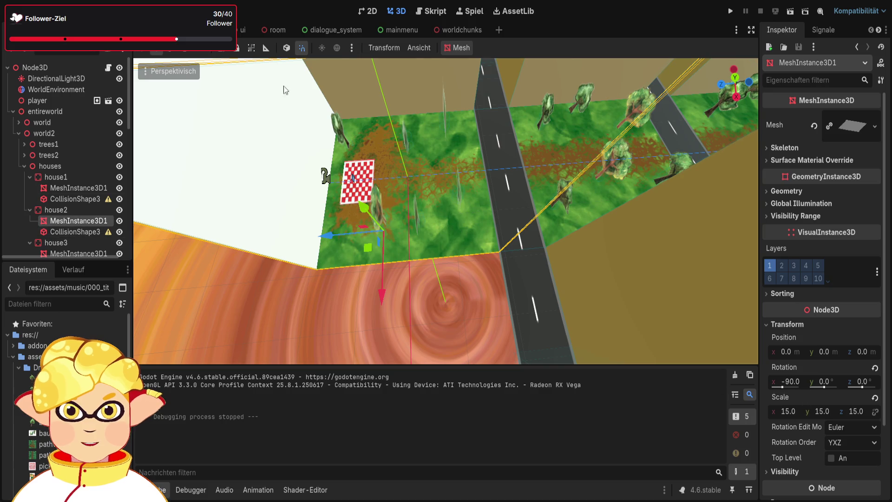
{"action": "left_click", "coordinate": [412, 10]}
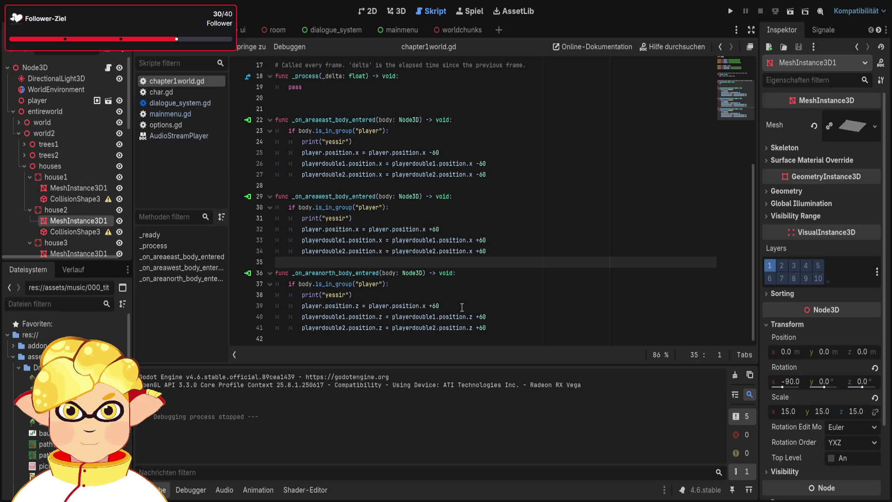
{"action": "left_click", "coordinate": [396, 11]}
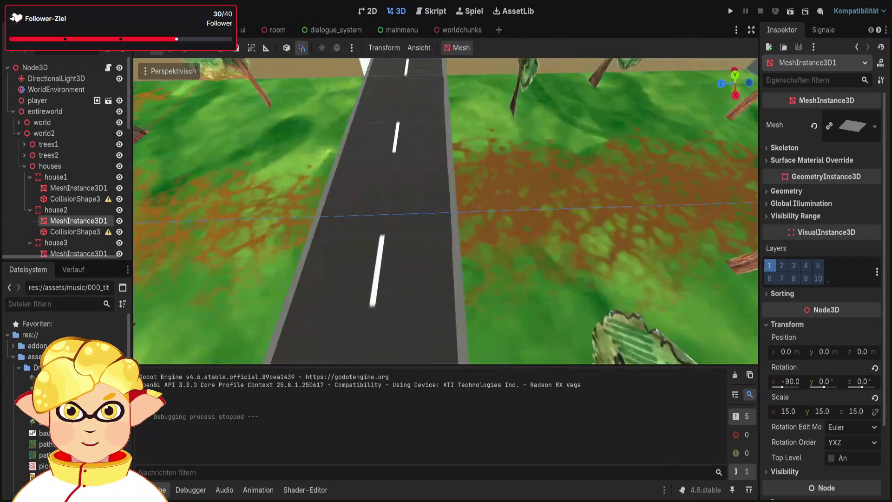
{"action": "left_click", "coordinate": [430, 185]}
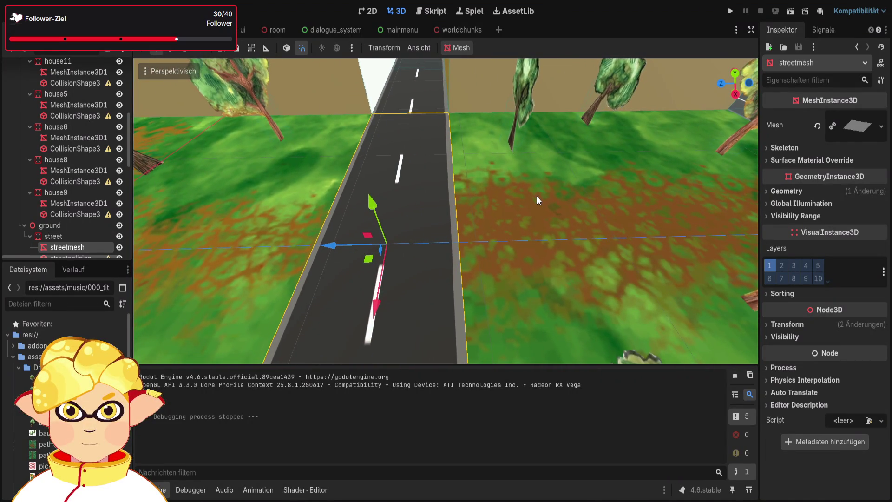
{"action": "left_click", "coordinate": [790, 324]}
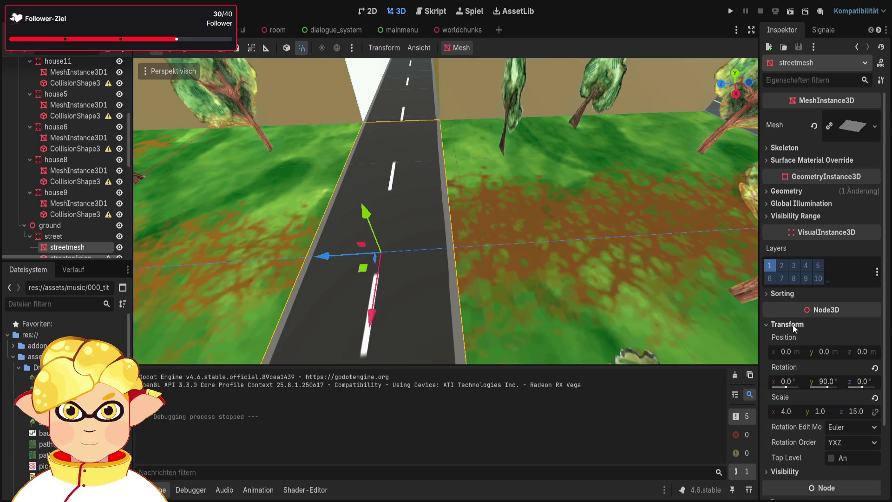
{"action": "left_click", "coordinate": [793, 324]}
{"action": "left_click", "coordinate": [425, 11]}
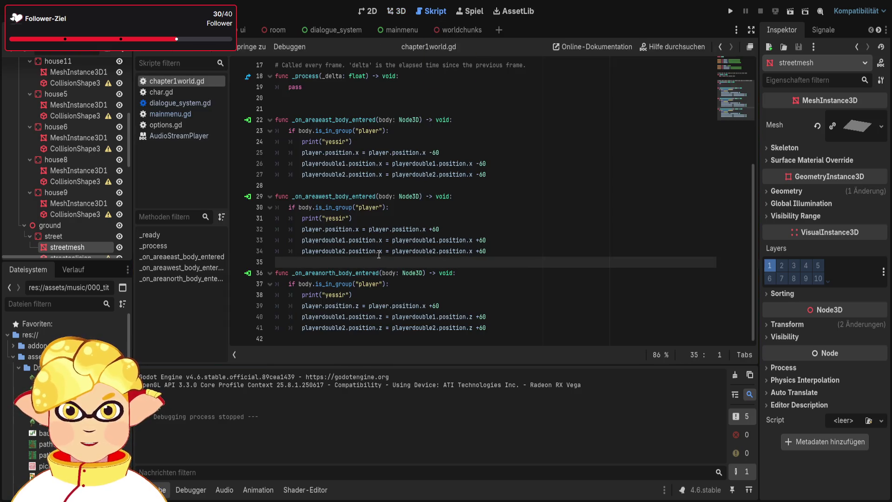
Change the north handler's offsets on lines 39–41 from +60 to +19, save and test-run, then view the 3D scene.
{"action": "left_click", "coordinate": [451, 305]}
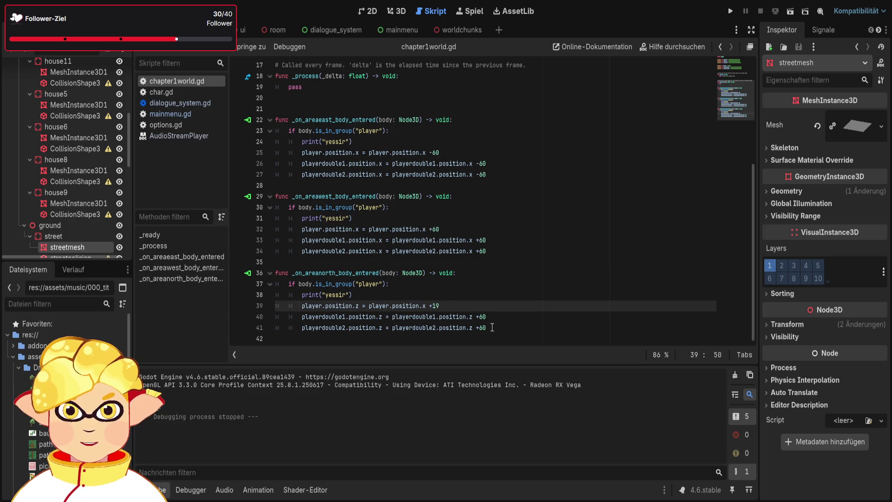
{"action": "type", "text": "9"}
{"action": "left_click_drag", "start_coordinate": [486, 316], "coordinate": [480, 327]}
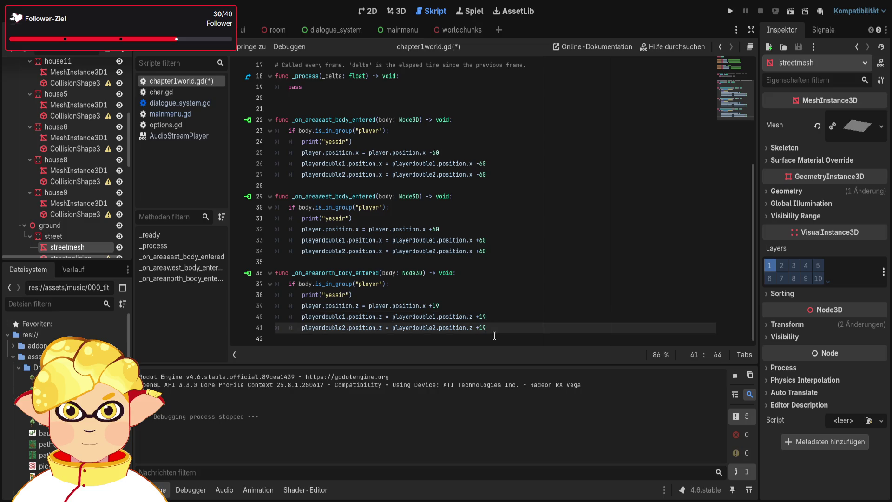
{"action": "left_click", "coordinate": [788, 13]}
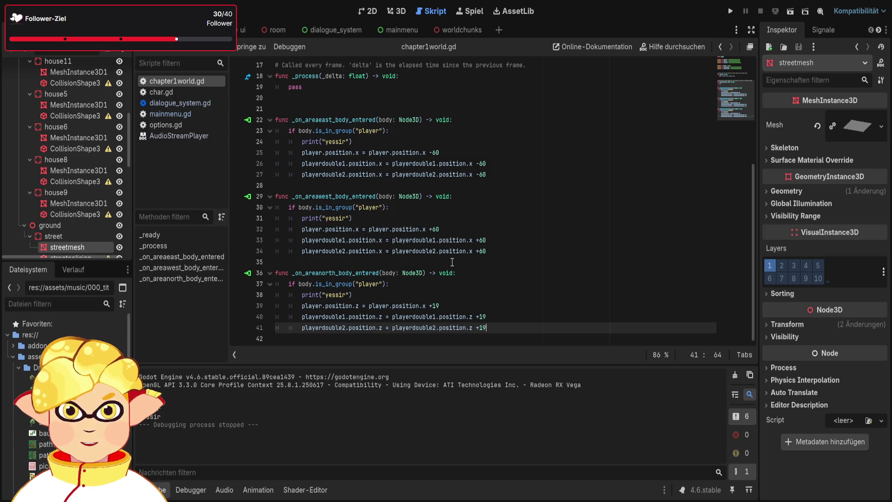
{"action": "left_click", "coordinate": [400, 11]}
{"action": "scroll", "coordinate": [475, 186], "scroll_direction": "down", "scroll_amount": 5}
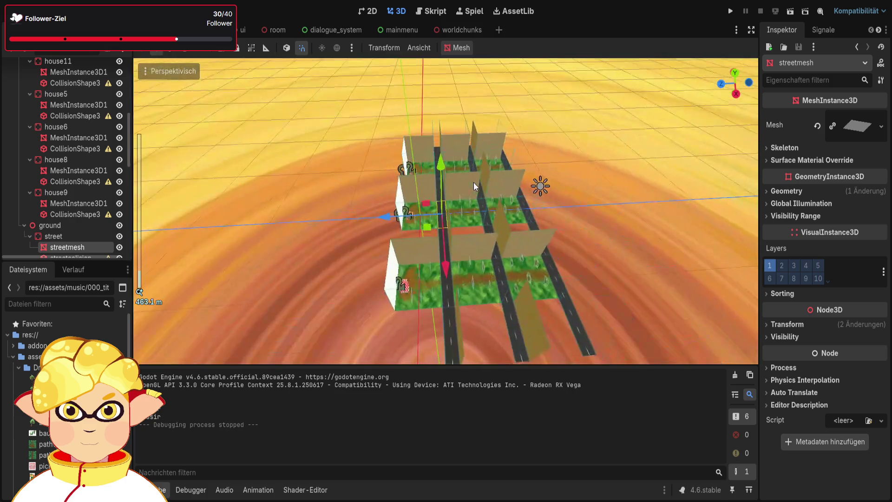
In chapter1world.gd, fold the east, west and north teleport handlers and select the 'pass' line in _ready.
{"action": "left_click", "coordinate": [613, 210]}
{"action": "left_click", "coordinate": [439, 12]}
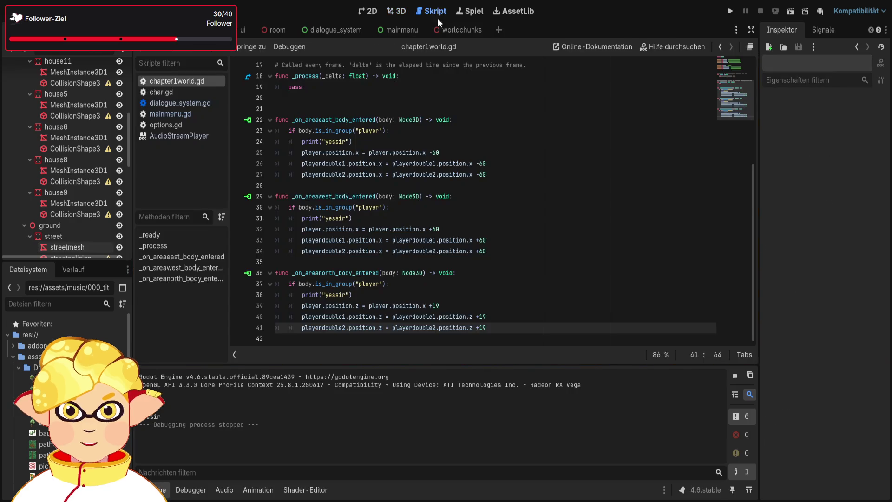
{"action": "left_click", "coordinate": [270, 120]}
{"action": "left_click", "coordinate": [269, 142]}
{"action": "left_click", "coordinate": [270, 163]}
{"action": "left_click", "coordinate": [558, 209]}
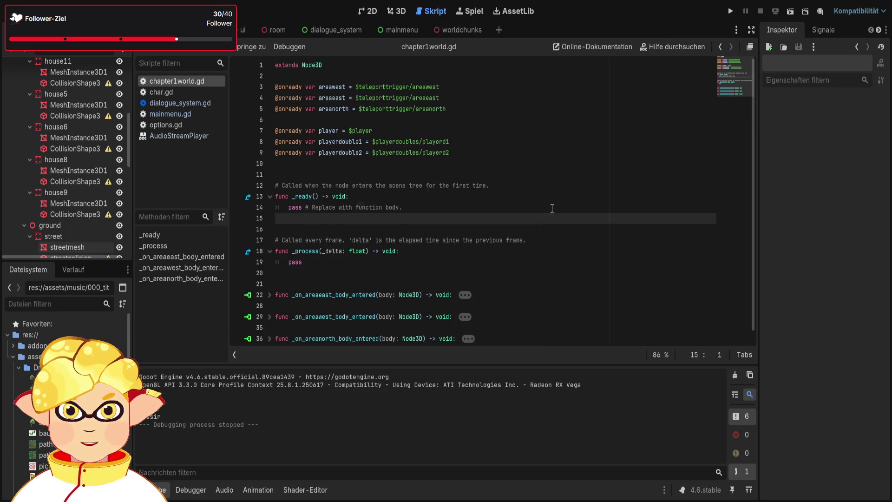
{"action": "left_click_drag", "start_coordinate": [418, 207], "coordinate": [289, 208]}
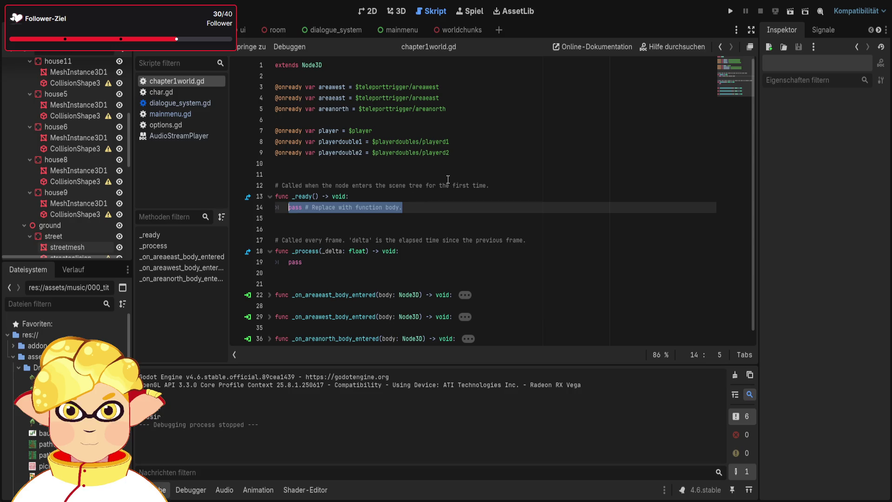
Copy the music preload and musicplayer playback lines from mainmenu.gd's _ready into chapter1world.gd.
{"action": "left_click", "coordinate": [163, 113]}
{"action": "scroll", "coordinate": [375, 164], "scroll_direction": "down", "scroll_amount": 1}
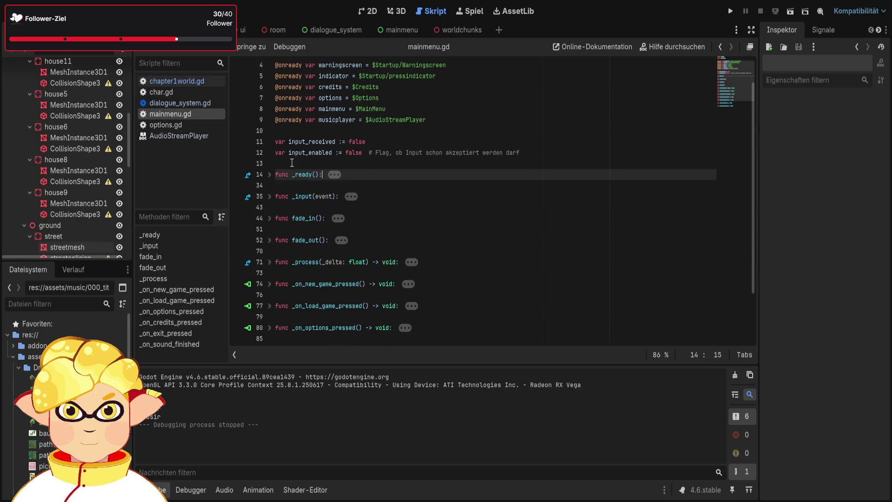
{"action": "left_click", "coordinate": [270, 175]}
{"action": "scroll", "coordinate": [278, 186], "scroll_direction": "down", "scroll_amount": 1}
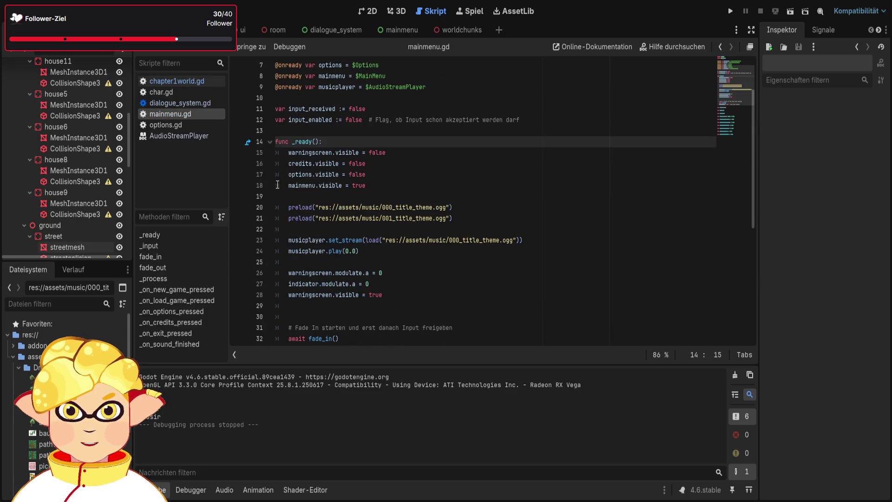
{"action": "left_click", "coordinate": [289, 207]}
{"action": "left_click_drag", "start_coordinate": [289, 207], "coordinate": [451, 250]}
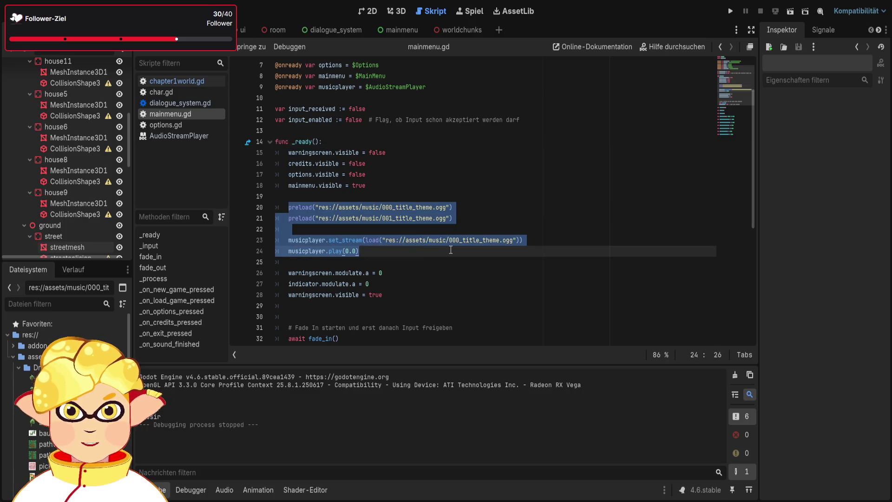
{"action": "left_click", "coordinate": [450, 193]}
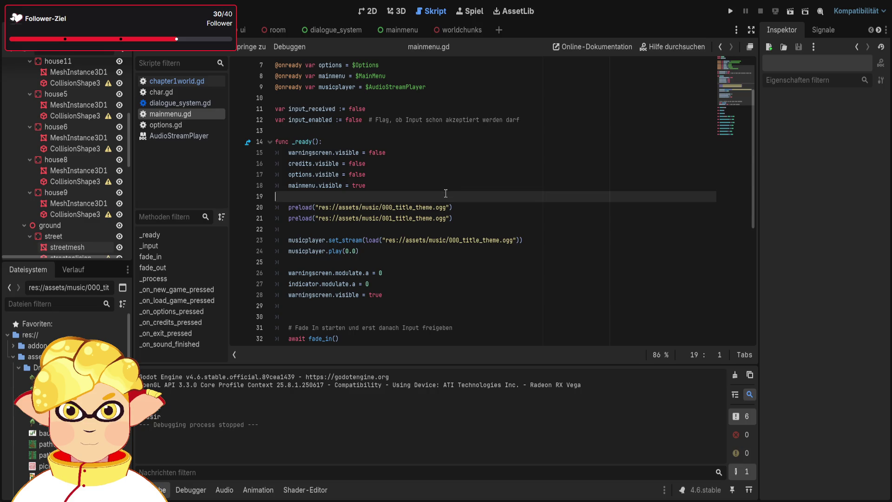
{"action": "scroll", "coordinate": [446, 194], "scroll_direction": "up", "scroll_amount": 2}
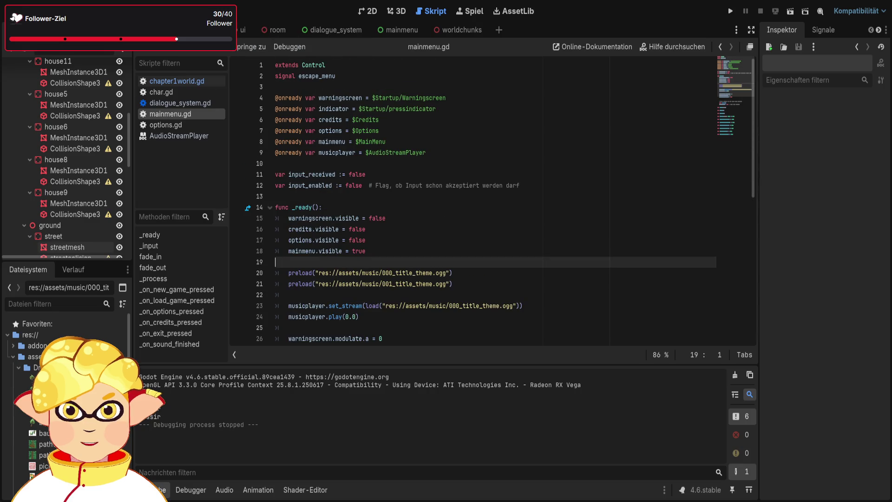
{"action": "left_click", "coordinate": [185, 82]}
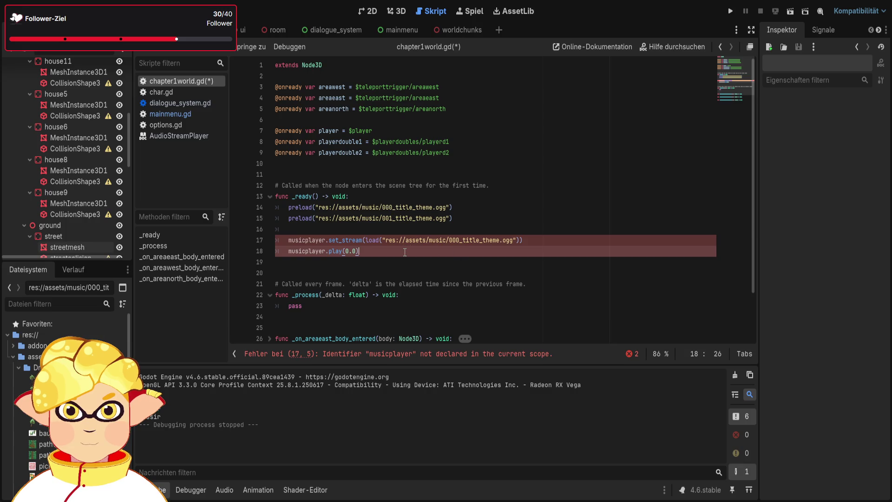
Collapse the scene tree branches and add an AudioStreamPlayer child under the root Node3D.
{"action": "scroll", "coordinate": [49, 205], "scroll_direction": "up", "scroll_amount": 10}
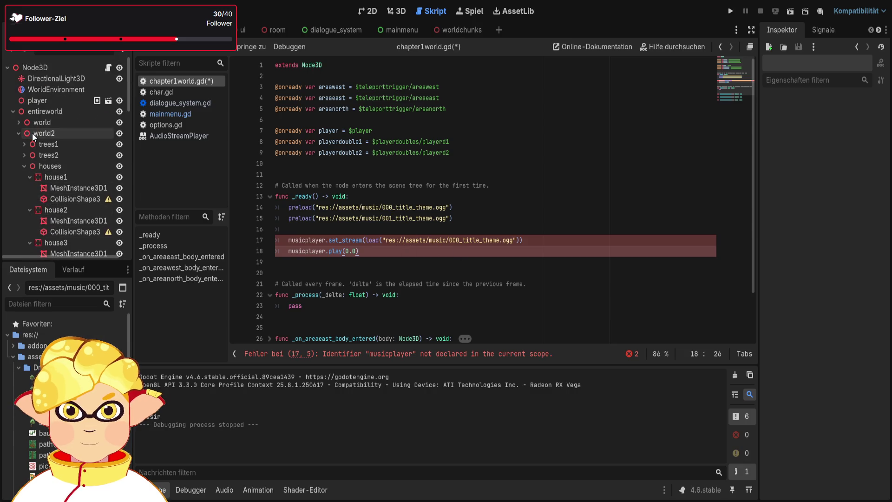
{"action": "left_click", "coordinate": [13, 111]}
{"action": "left_click", "coordinate": [13, 122]}
{"action": "left_click", "coordinate": [13, 123]}
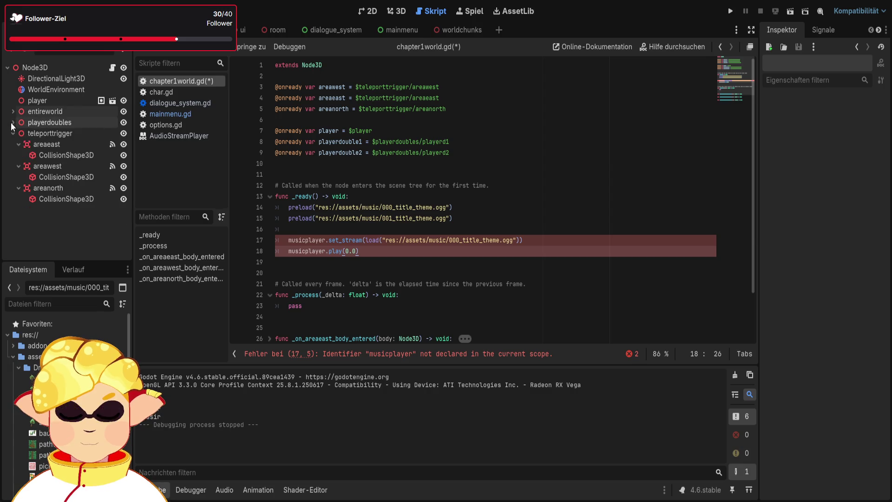
{"action": "left_click", "coordinate": [13, 133]}
{"action": "left_click", "coordinate": [54, 65]}
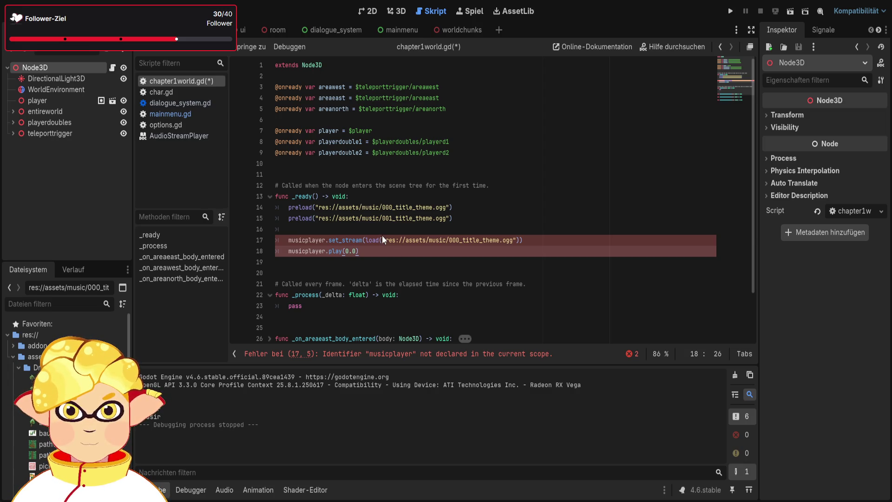
{"action": "key", "text": "ctrl+shift+z"}
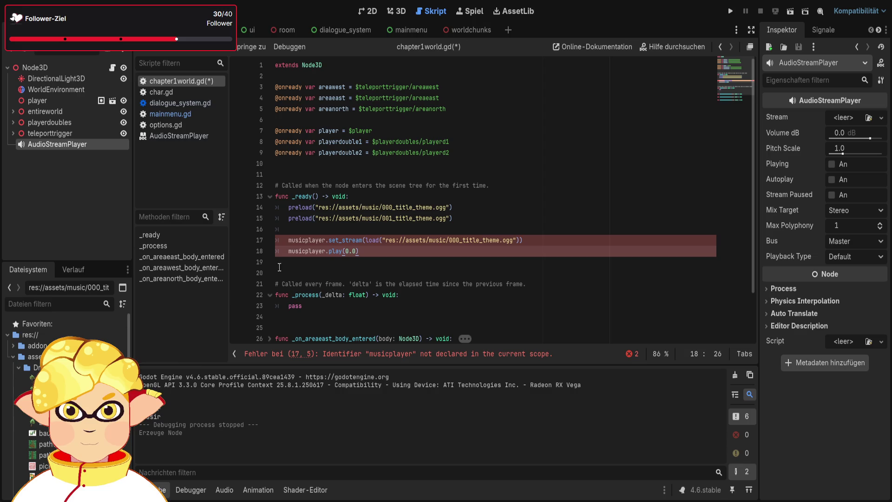
{"action": "left_click", "coordinate": [355, 162]}
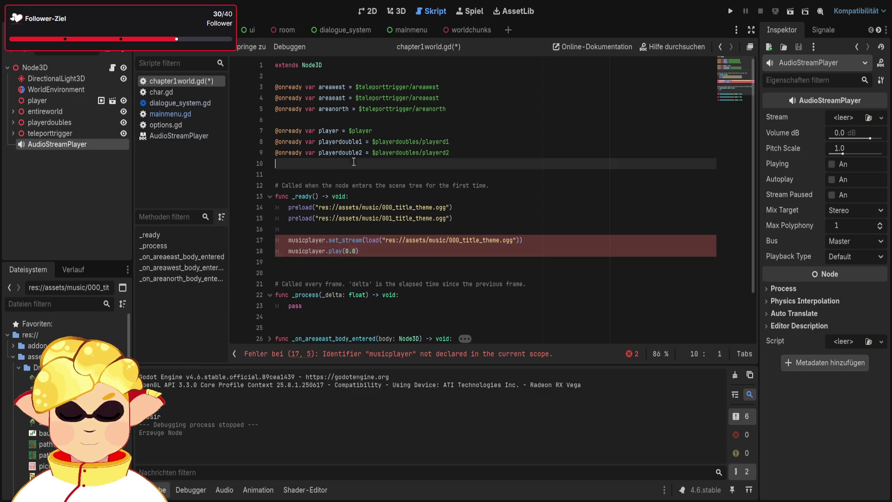
{"action": "type", "text": "@onre"}
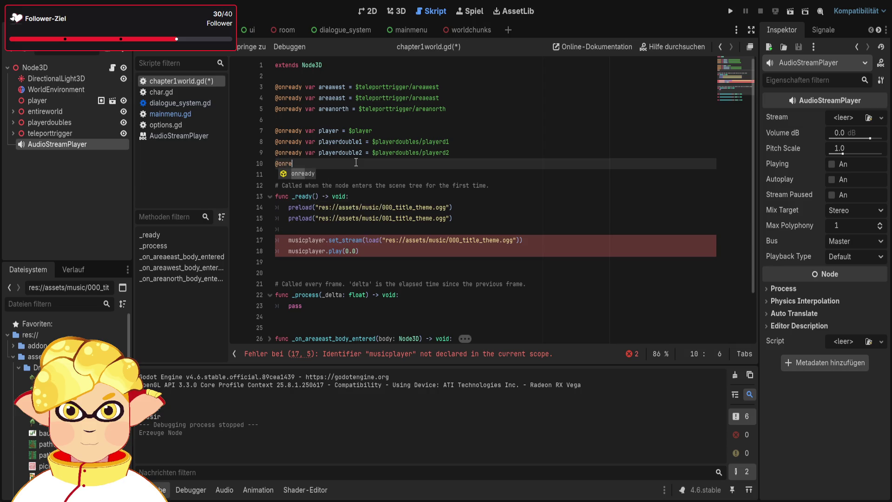
{"action": "key", "text": "Return"}
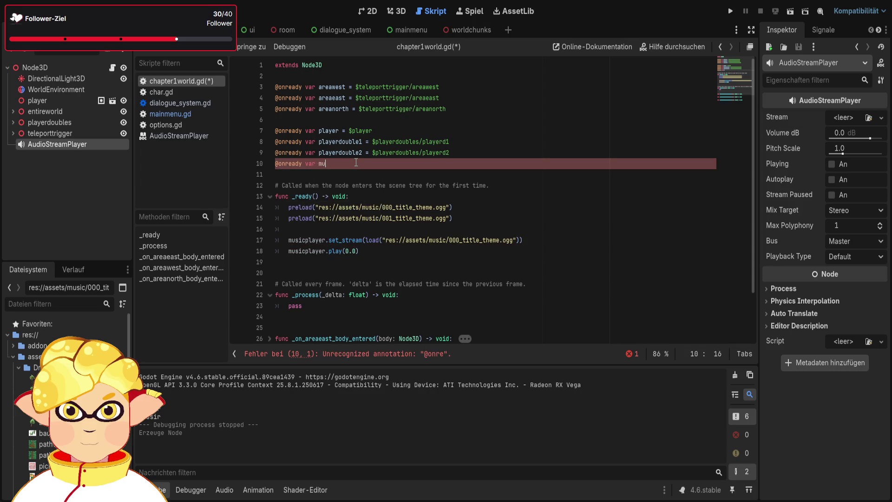
{"action": "type", "text": "="}
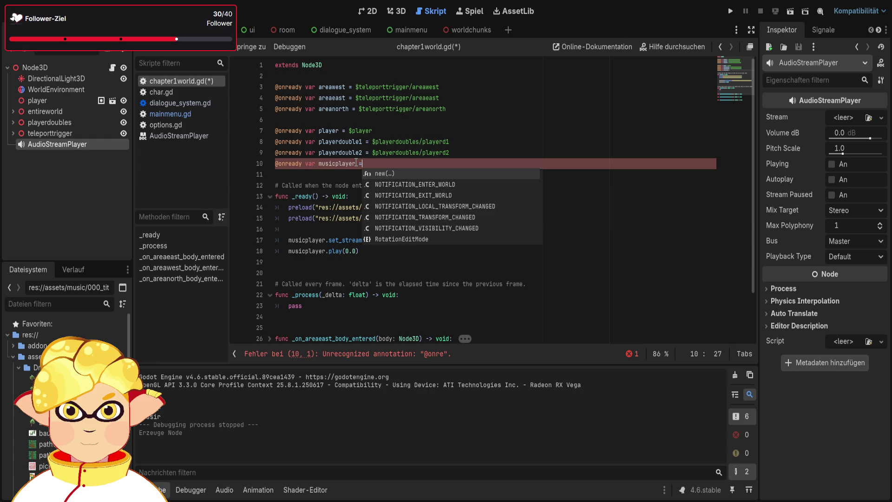
{"action": "left_click_drag", "start_coordinate": [56, 144], "coordinate": [408, 163]}
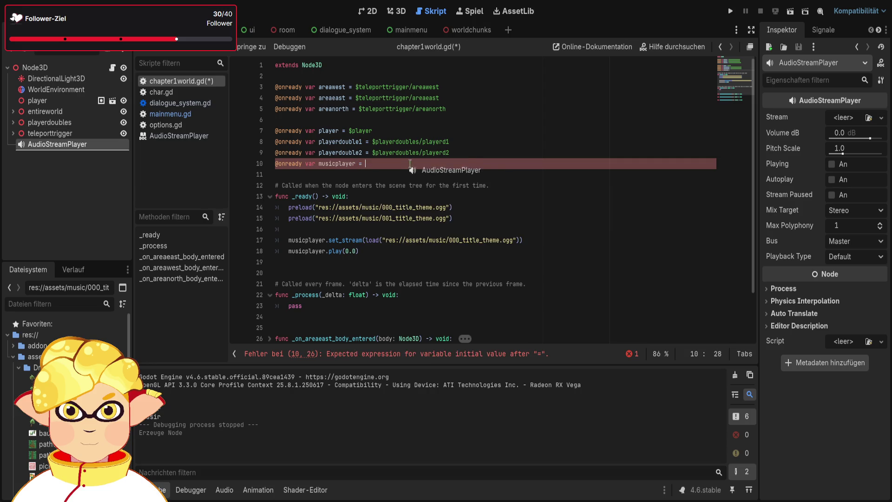
Set the AudioStreamPlayer's Volume dB to -10, enable Autoplay and looping, clear its Stream and the output log.
{"action": "left_click", "coordinate": [859, 137]}
{"action": "type", "text": "10"}
{"action": "key", "text": "Return"}
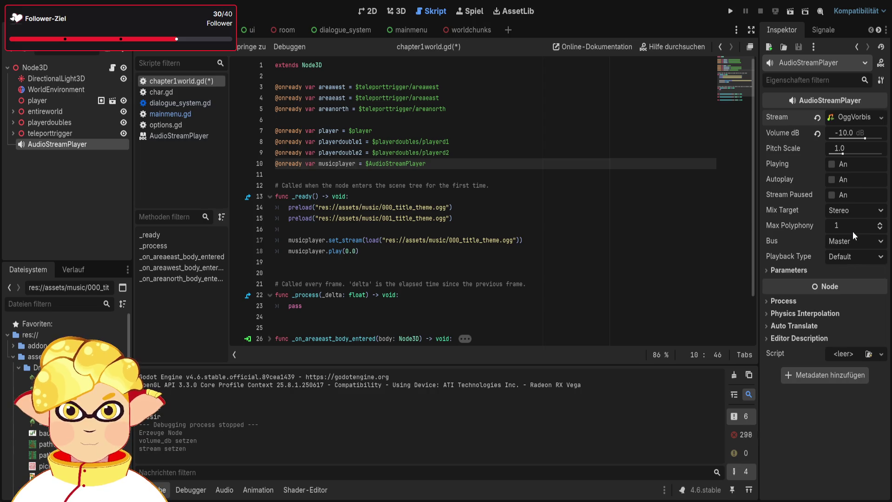
{"action": "left_click", "coordinate": [830, 180]}
{"action": "left_click", "coordinate": [796, 270]}
{"action": "left_click", "coordinate": [833, 283]}
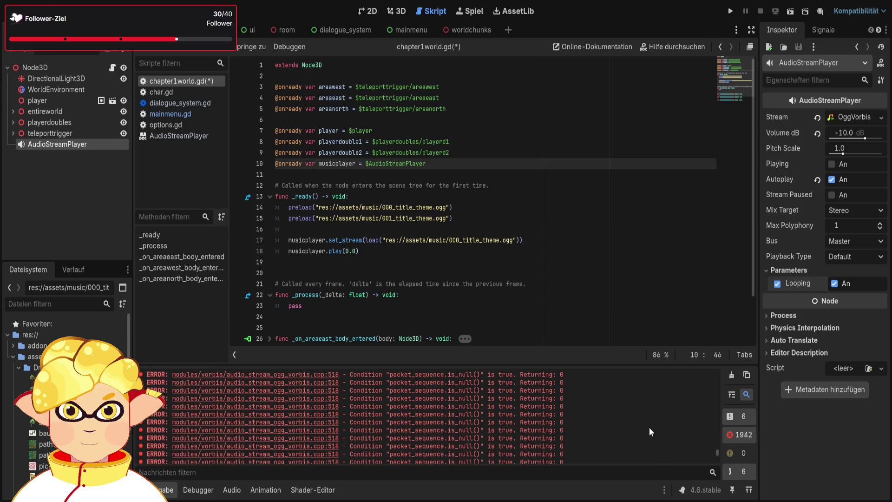
{"action": "left_click", "coordinate": [817, 118]}
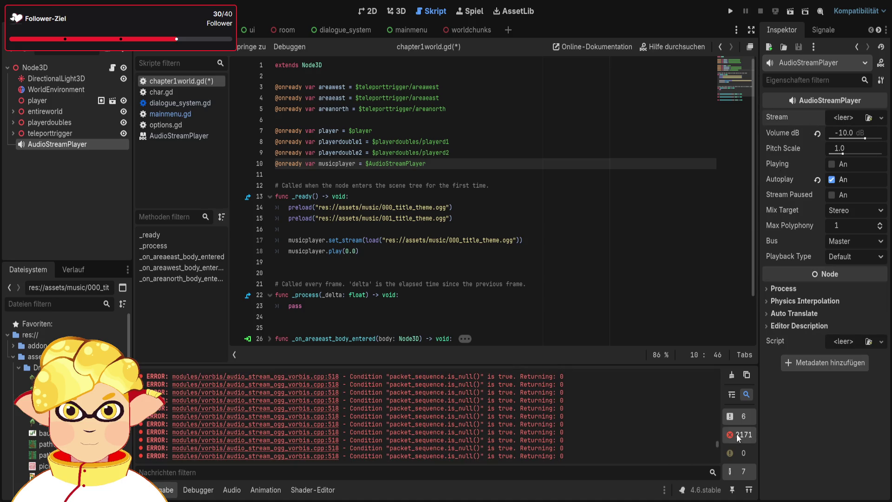
{"action": "left_click", "coordinate": [732, 375]}
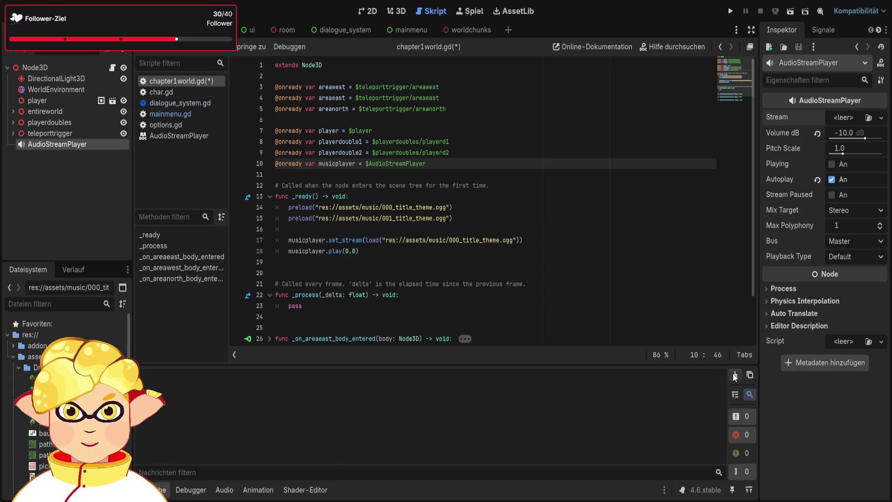
{"action": "left_click", "coordinate": [473, 306]}
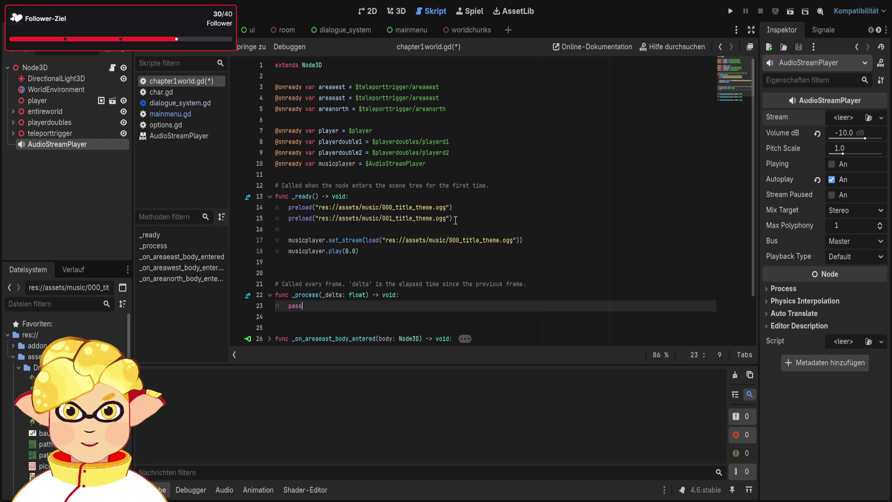
Replace the two preload paths with 002_day.ogg and 003_day_obstructed.ogg from the FileSystem dock.
{"action": "left_click_drag", "start_coordinate": [453, 218], "coordinate": [279, 218]}
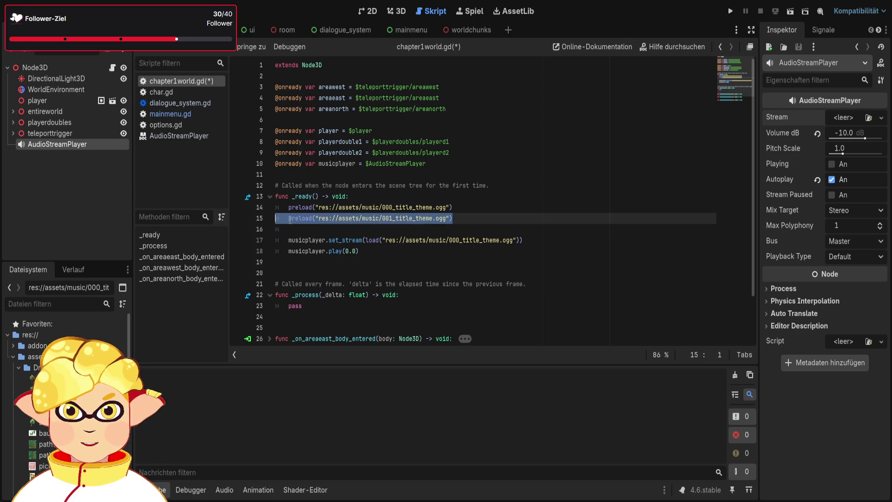
{"action": "key", "text": "BackSpace"}
{"action": "key", "text": "ctrl+z"}
{"action": "left_click_drag", "start_coordinate": [449, 217], "coordinate": [317, 218]}
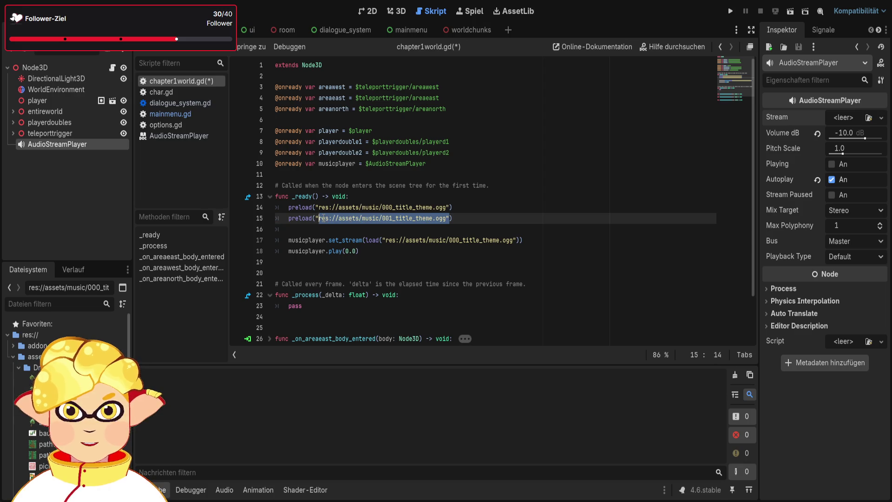
{"action": "key", "text": "BackSpace"}
{"action": "left_click_drag", "start_coordinate": [450, 208], "coordinate": [313, 208]}
{"action": "key", "text": "BackSpace"}
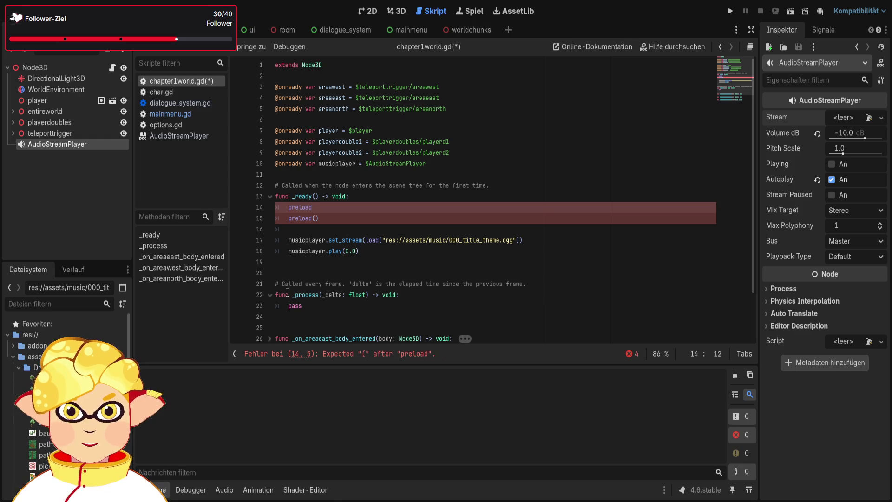
{"action": "type", "text": "()"}
{"action": "left_click", "coordinate": [18, 367]}
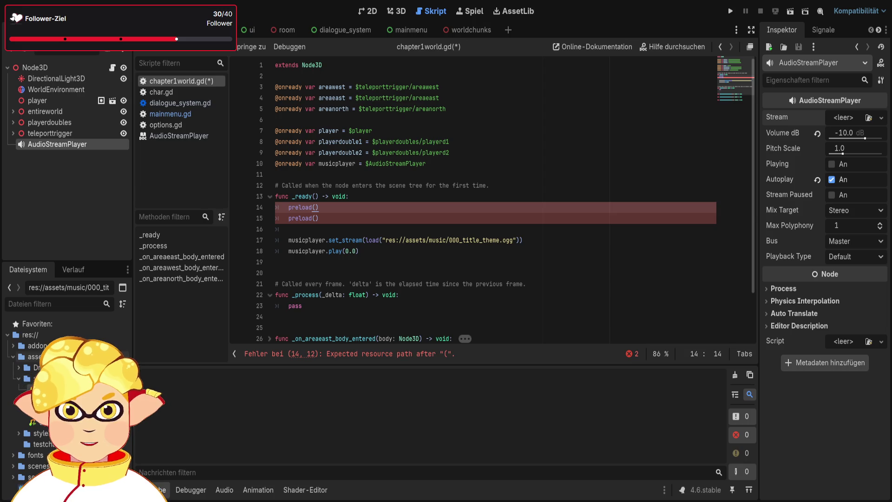
{"action": "left_click_drag", "start_coordinate": [47, 411], "coordinate": [316, 208]}
{"action": "mouse_move", "coordinate": [47, 422]}
{"action": "left_mouse_down"}
{"action": "mouse_move", "coordinate": [258, 310]}
{"action": "mouse_move", "coordinate": [328, 224]}
{"action": "mouse_move", "coordinate": [339, 229]}
{"action": "left_mouse_up"}
Swap the load() path on line 17 to 002_day.ogg, fix its parentheses, and run the scene.
{"action": "left_click_drag", "start_coordinate": [518, 242], "coordinate": [387, 243]}
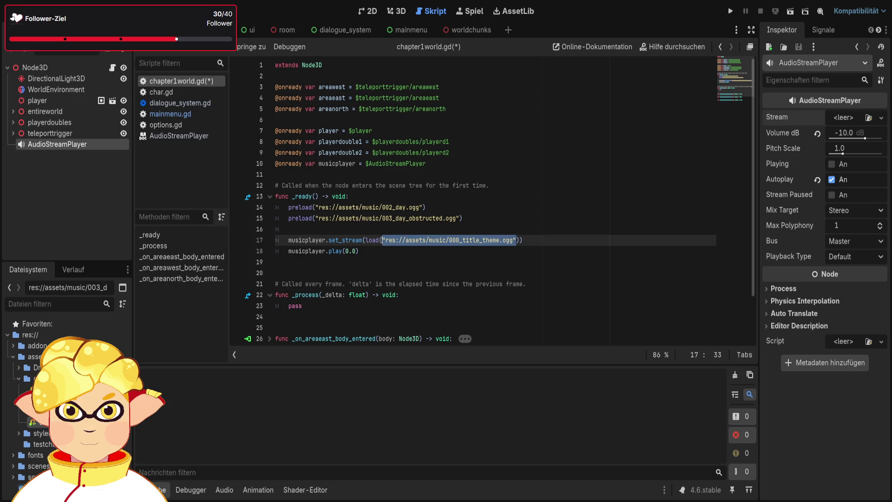
{"action": "key", "text": "BackSpace"}
{"action": "mouse_move", "coordinate": [35, 421]}
{"action": "left_mouse_down"}
{"action": "mouse_move", "coordinate": [328, 253]}
{"action": "mouse_move", "coordinate": [380, 240]}
{"action": "left_mouse_up"}
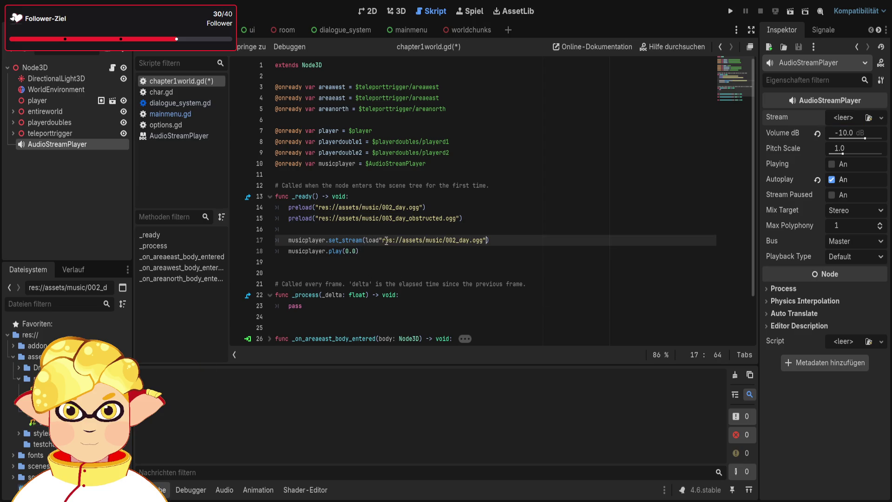
{"action": "type", "text": "("}
{"action": "key", "text": "Right"}
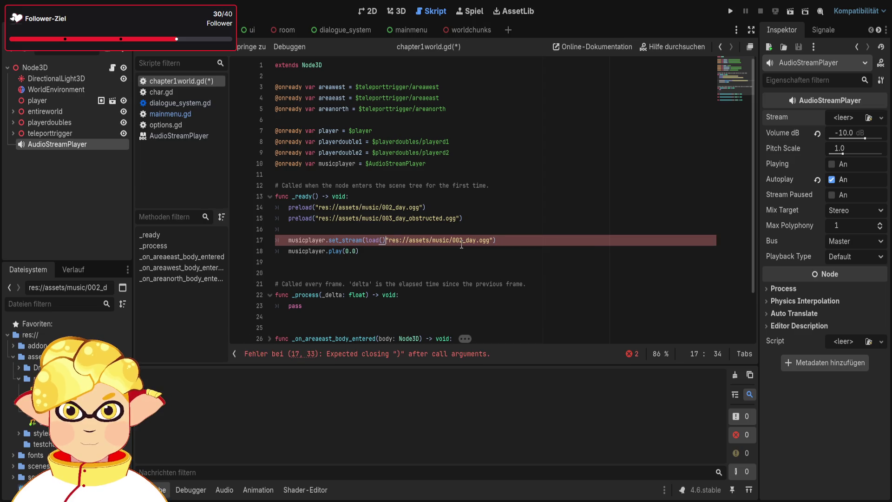
{"action": "left_click", "coordinate": [491, 240]}
{"action": "left_click", "coordinate": [586, 206]}
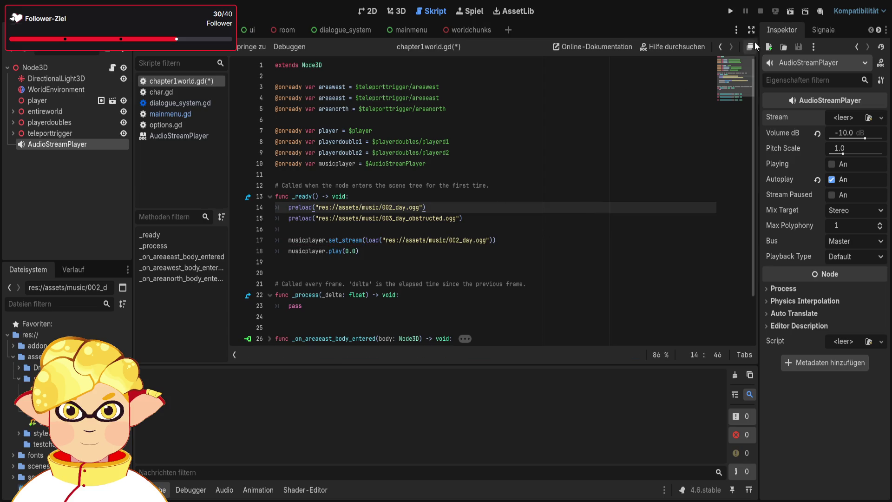
{"action": "left_click", "coordinate": [792, 11]}
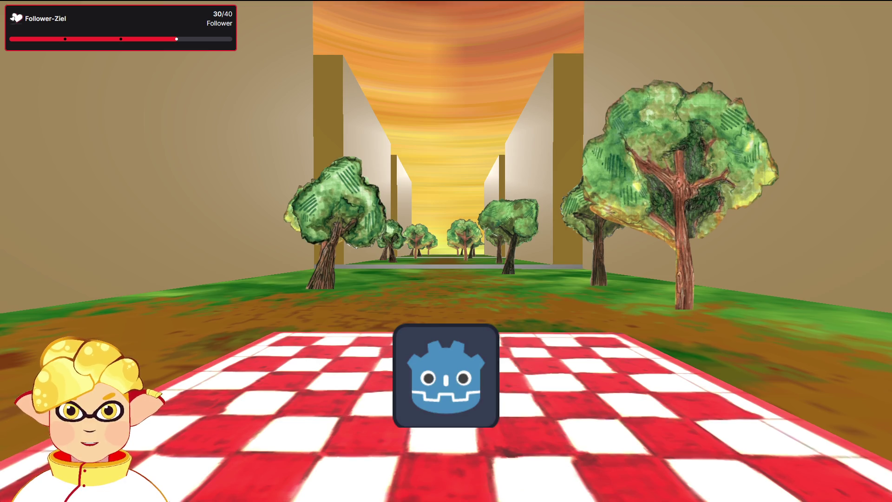
Walk forward, back and forward again along the tree path, stop the game, and open char.gd.
{"action": "key", "text": "w"}
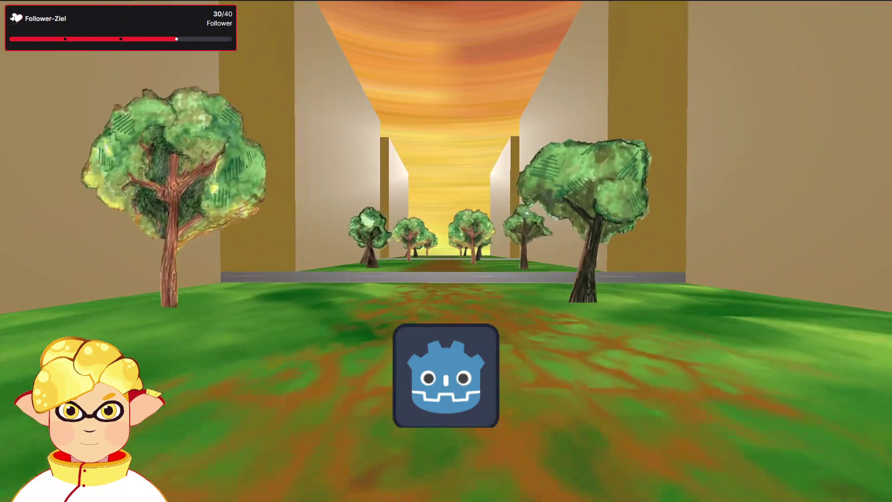
{"action": "key", "text": "s"}
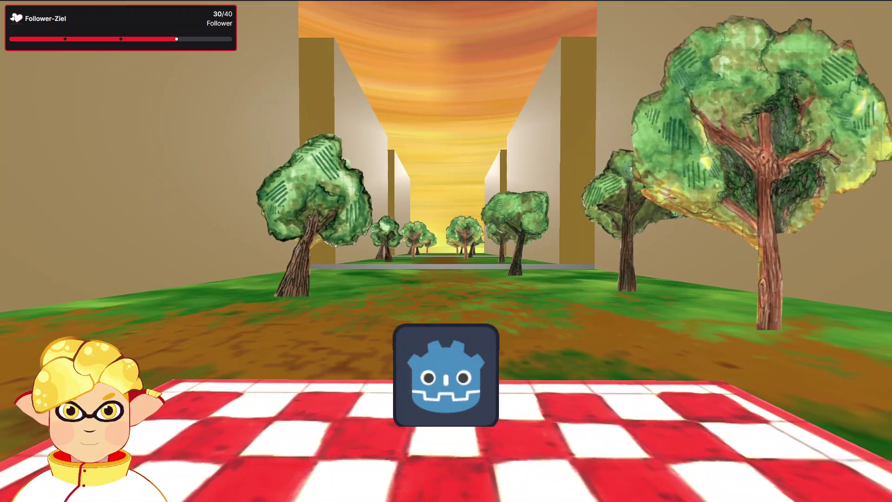
{"action": "key", "text": "w"}
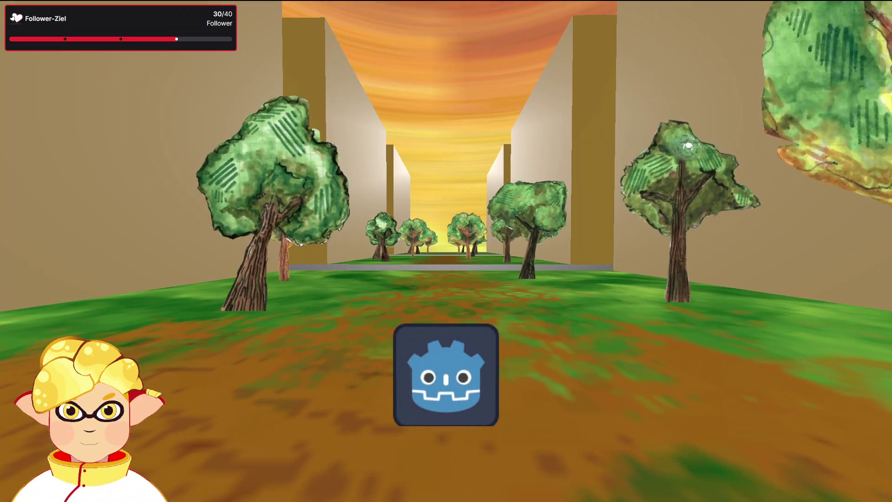
{"action": "key", "text": "F8"}
{"action": "left_click", "coordinate": [178, 94]}
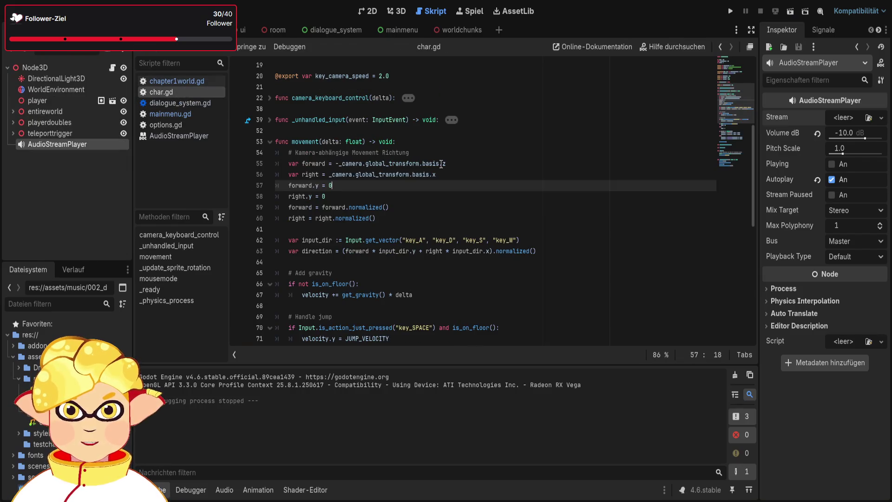
Set SPEED to 0.5 and JUMP_VELOCITY to 2.0 in char.gd and test-run the slower walk.
{"action": "scroll", "coordinate": [425, 162], "scroll_direction": "up", "scroll_amount": 5}
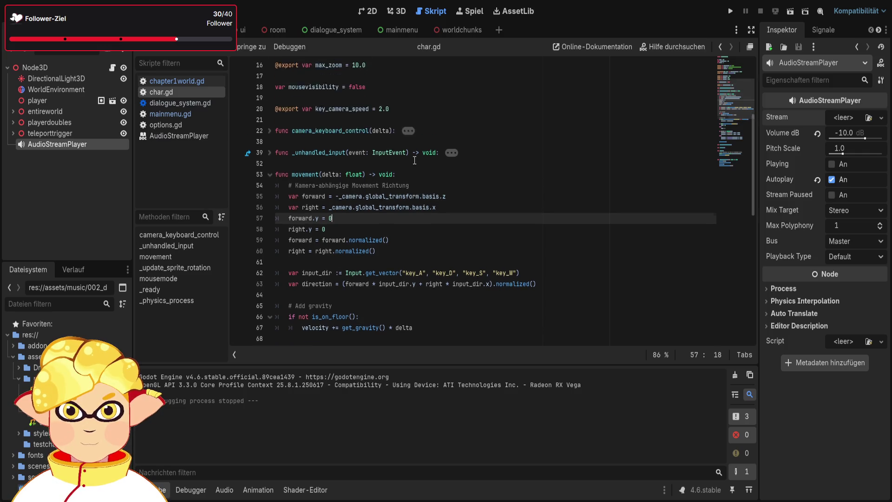
{"action": "scroll", "coordinate": [413, 161], "scroll_direction": "up", "scroll_amount": 2}
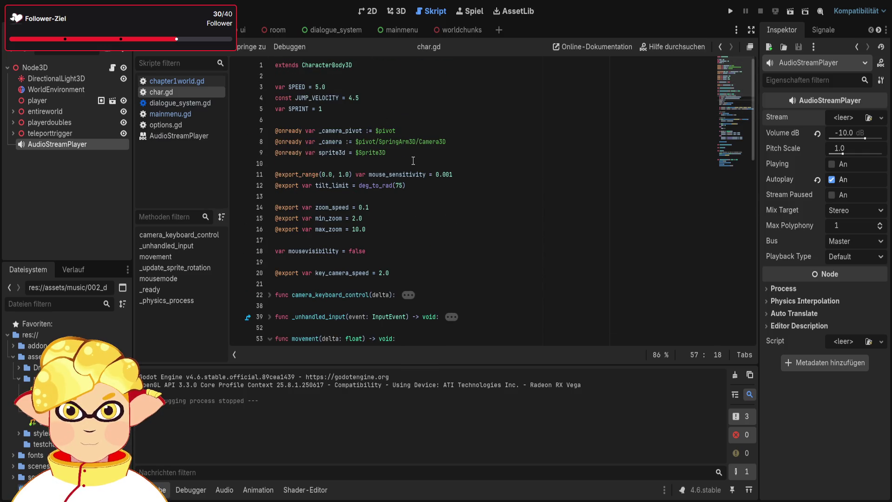
{"action": "left_click", "coordinate": [319, 86]}
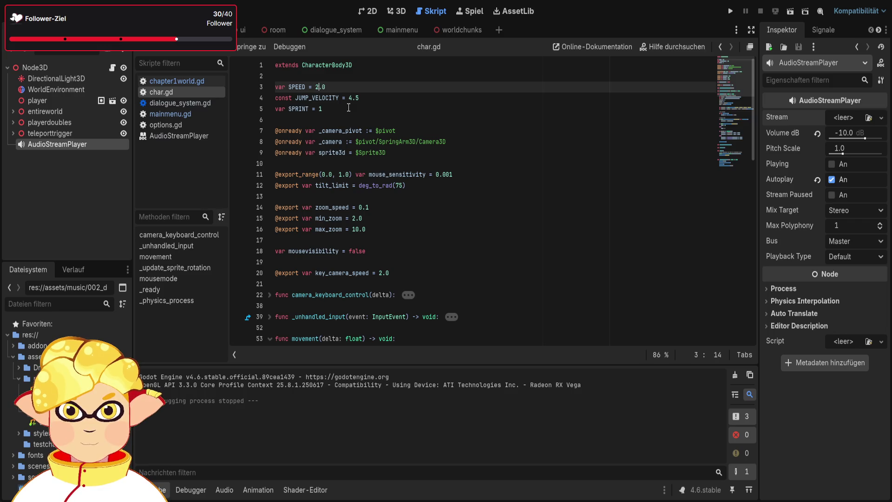
{"action": "left_click", "coordinate": [367, 100]}
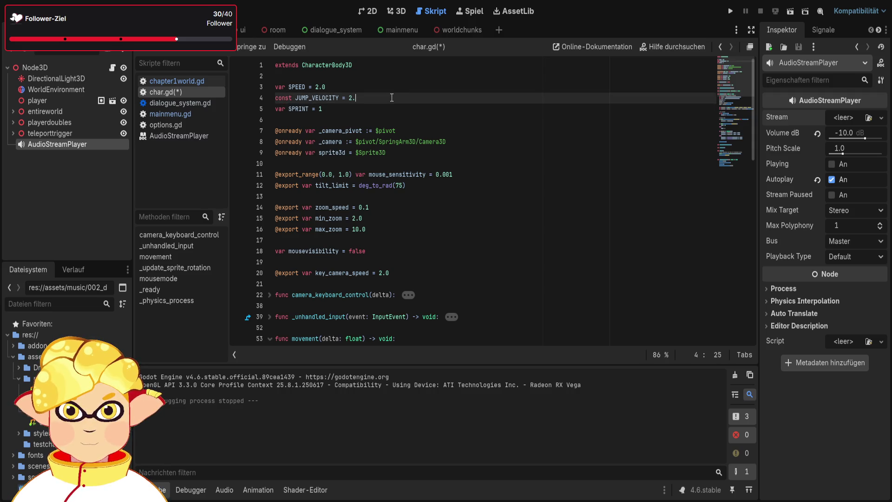
{"action": "left_click", "coordinate": [788, 13]}
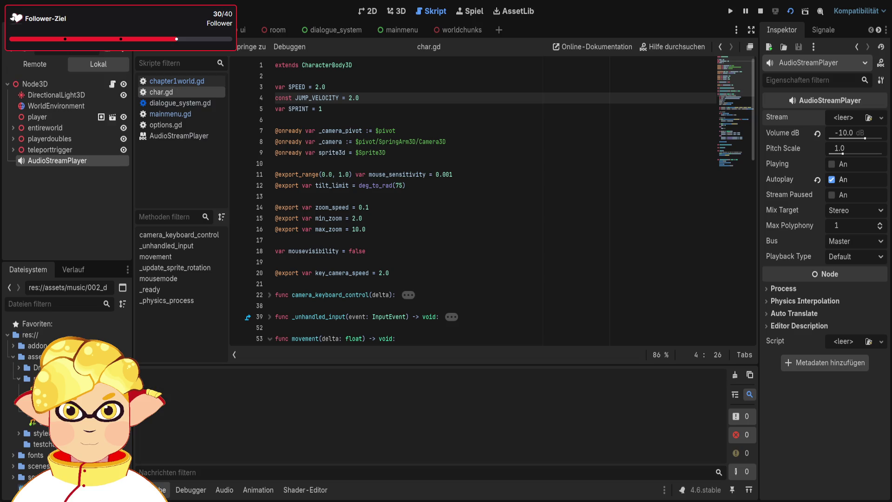
{"action": "key", "text": "w"}
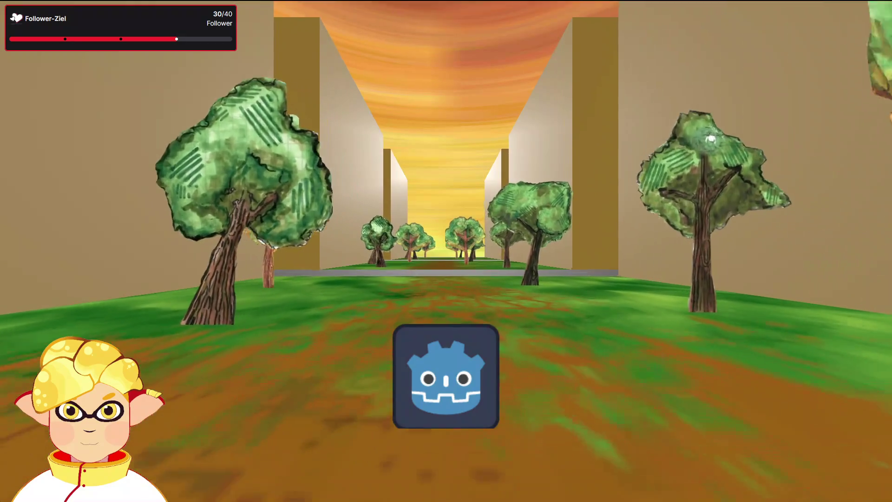
{"action": "key", "text": "F8"}
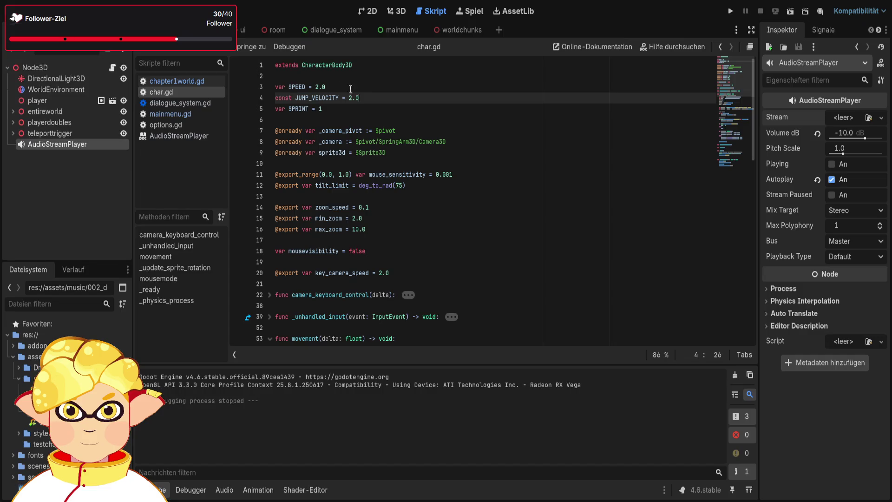
Adjust SPEED twice more, including 1.5, test-running the scene after each change.
{"action": "left_click", "coordinate": [318, 87]}
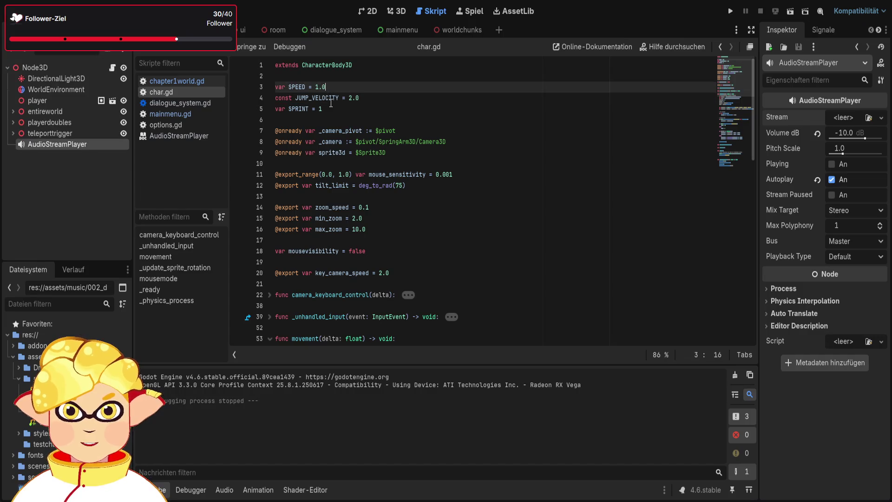
{"action": "left_click", "coordinate": [384, 101]}
{"action": "left_click", "coordinate": [787, 12]}
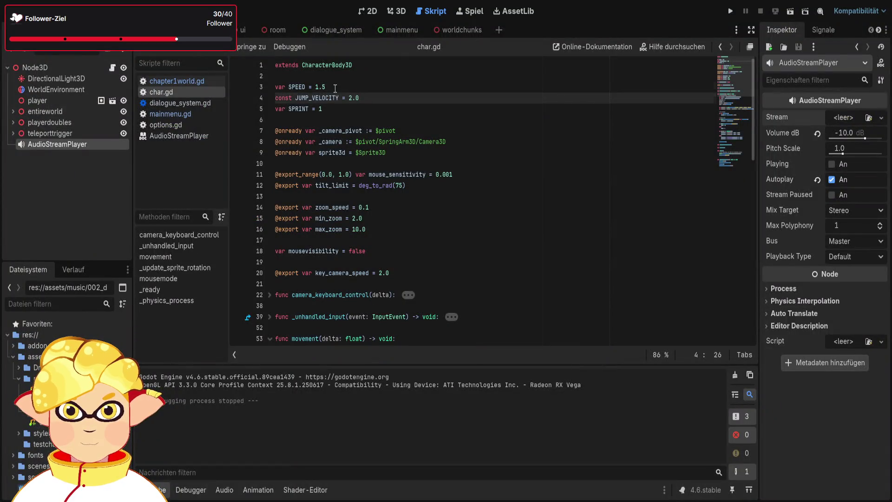
{"action": "left_click", "coordinate": [335, 89]}
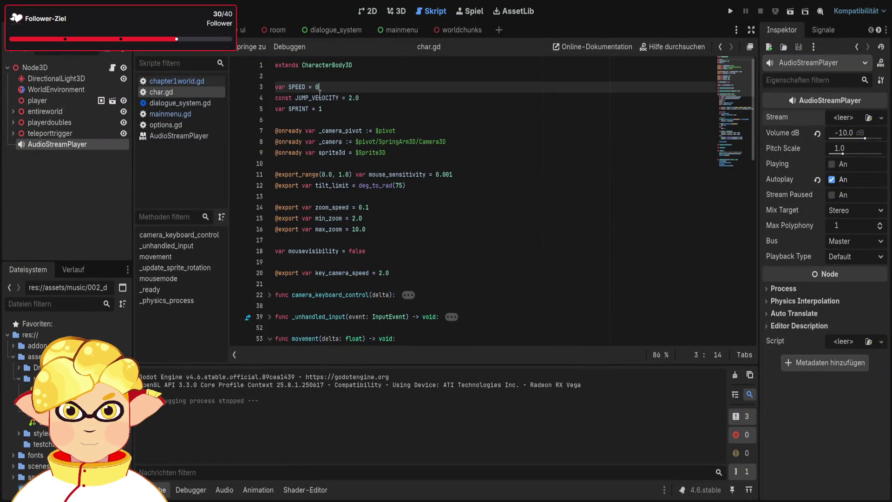
{"action": "left_click", "coordinate": [433, 105]}
{"action": "left_click", "coordinate": [789, 11]}
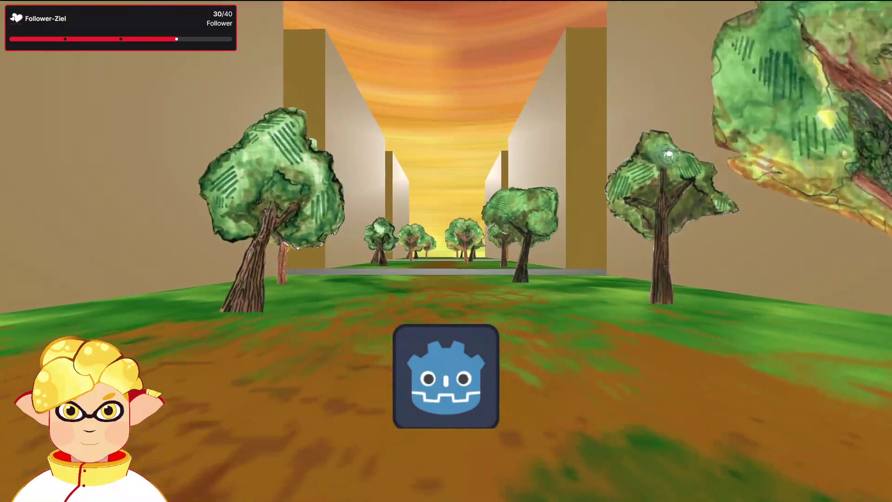
{"action": "key", "text": "alt+F4"}
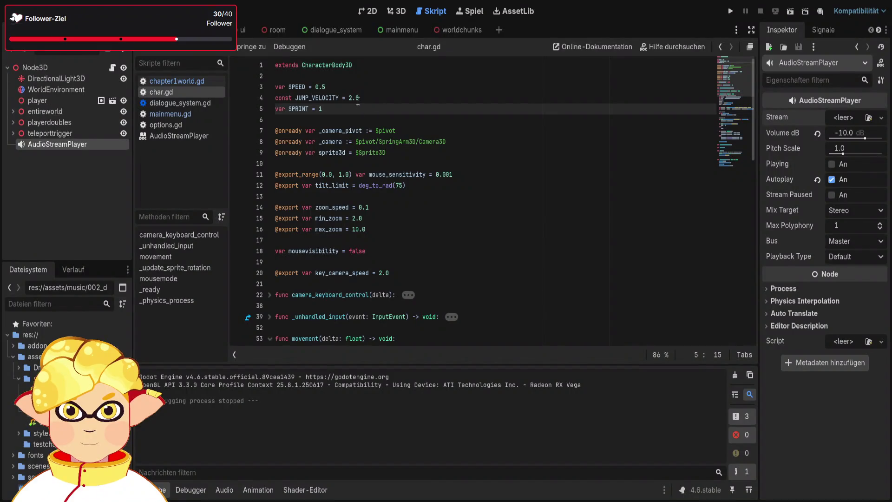
Scroll down to char.gd's movement code that scales velocity by SPEED * SPRINT.
{"action": "scroll", "coordinate": [360, 127], "scroll_direction": "down", "scroll_amount": 1}
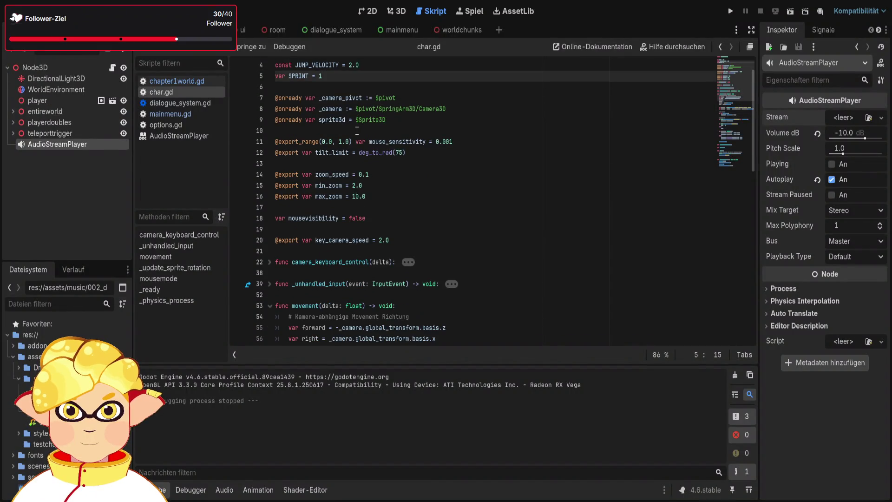
{"action": "scroll", "coordinate": [355, 133], "scroll_direction": "up", "scroll_amount": 1}
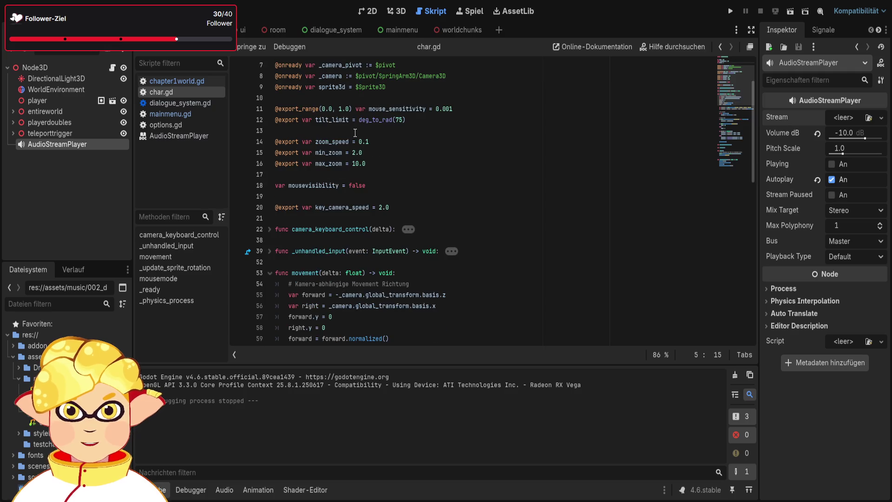
{"action": "scroll", "coordinate": [356, 131], "scroll_direction": "down", "scroll_amount": 3}
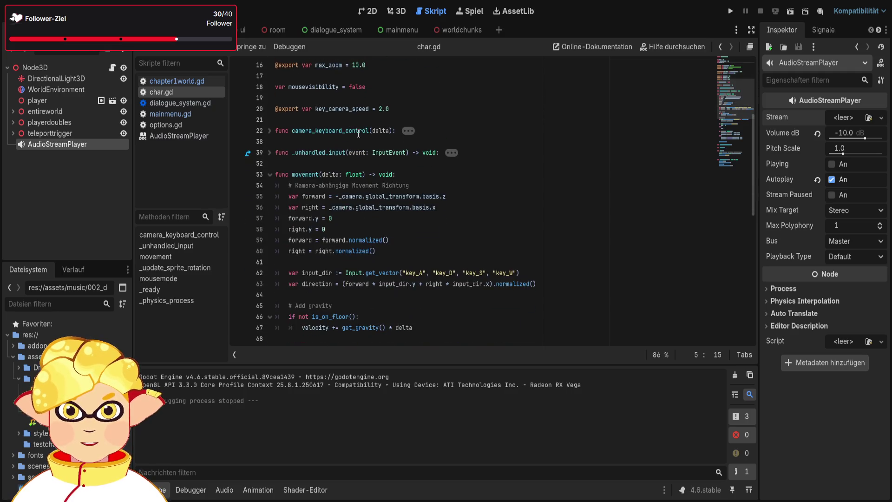
{"action": "scroll", "coordinate": [358, 135], "scroll_direction": "down", "scroll_amount": 5}
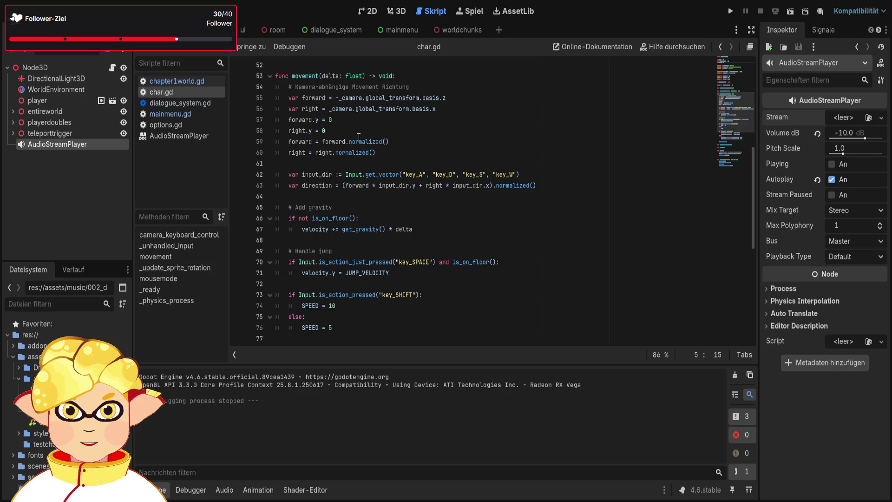
{"action": "scroll", "coordinate": [357, 138], "scroll_direction": "down", "scroll_amount": 1}
{"action": "scroll", "coordinate": [343, 186], "scroll_direction": "down", "scroll_amount": 2}
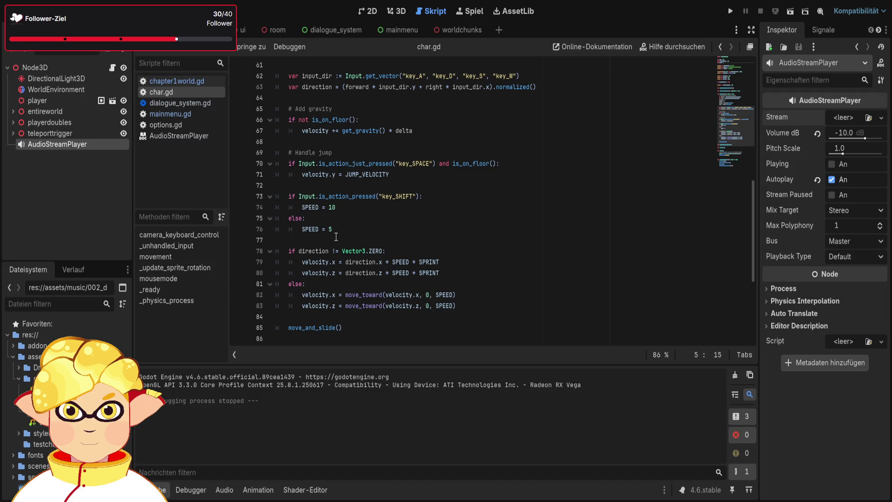
In char.gd, make SPEED 5 in the key_SHIFT sprint branch and 3 in the else branch.
{"action": "left_click", "coordinate": [337, 229]}
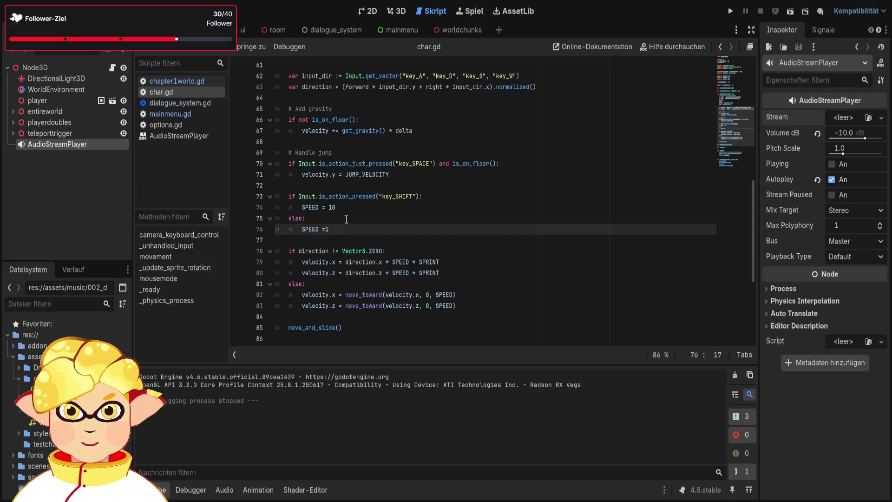
{"action": "left_click", "coordinate": [354, 209]}
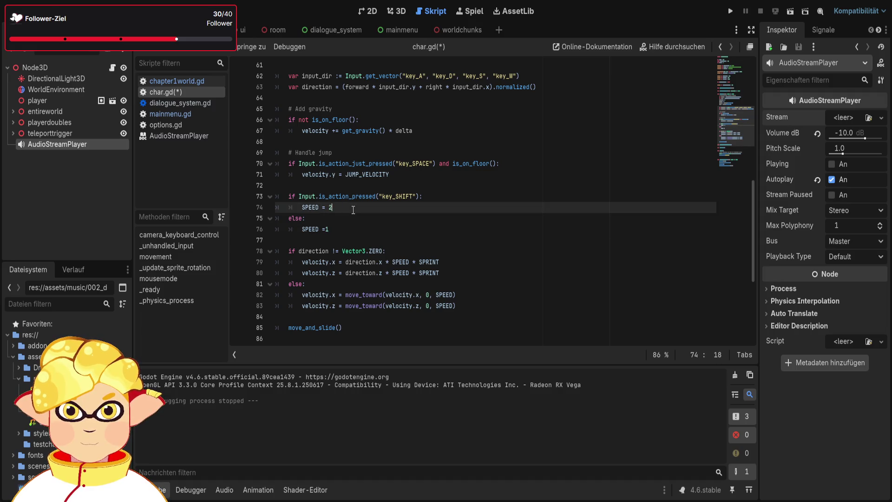
{"action": "left_click", "coordinate": [517, 196]}
Play-test the scene twice, walking the tree-lined path and across the picnic blanket to compare speeds.
{"action": "left_click", "coordinate": [787, 15]}
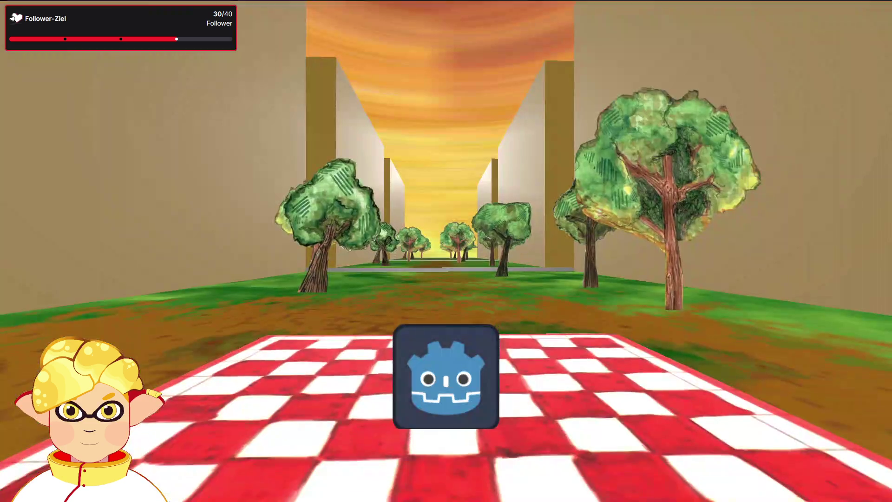
{"action": "key", "text": "w"}
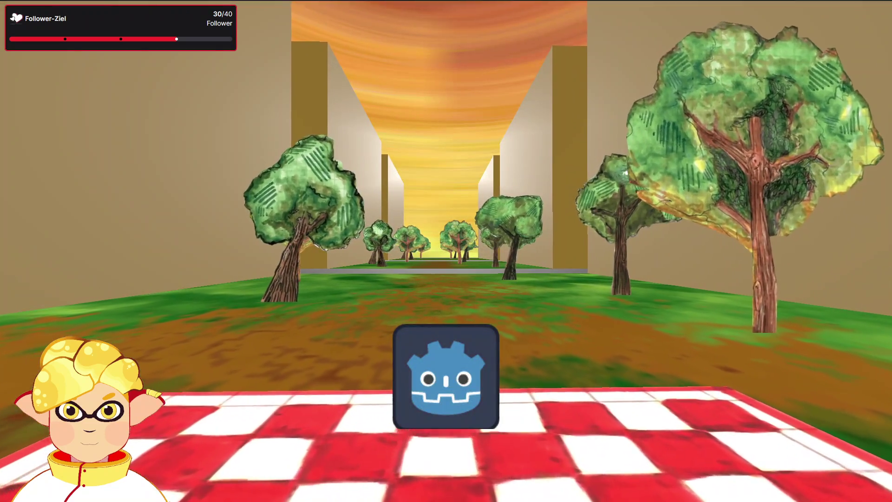
{"action": "key", "text": "a"}
{"action": "key", "text": "w"}
{"action": "key", "text": "alt+F4"}
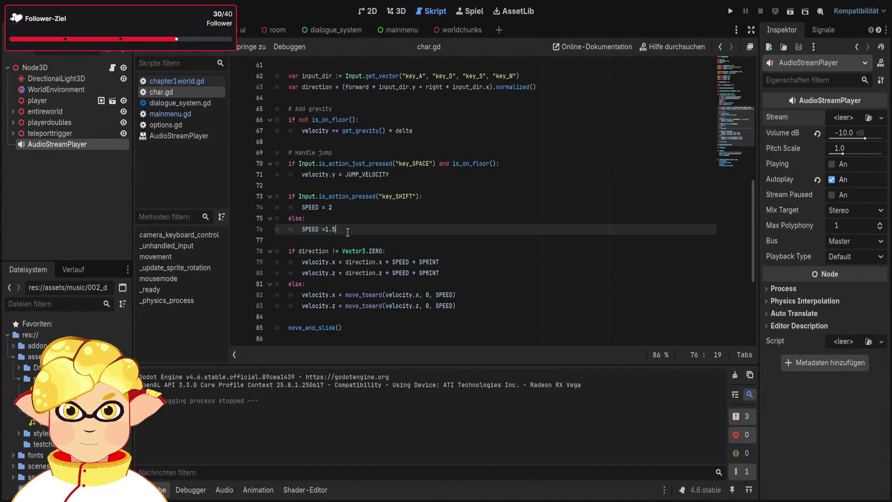
{"action": "key", "text": "F5"}
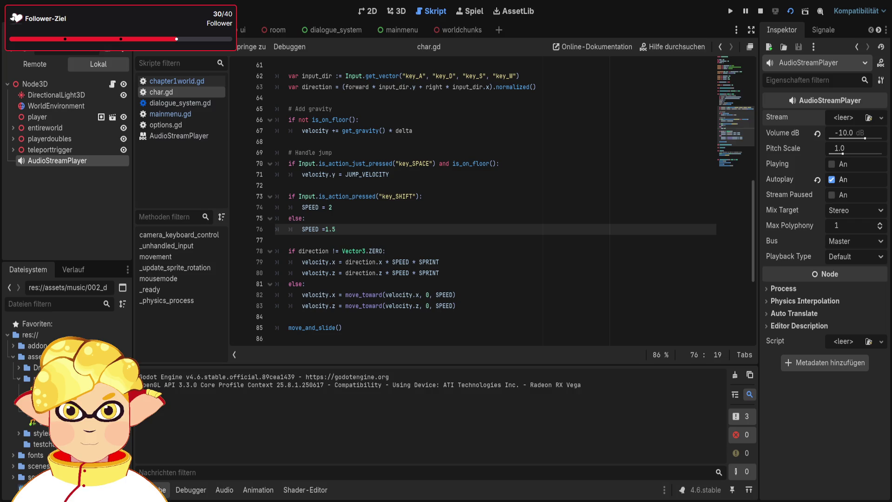
{"action": "key", "text": "w"}
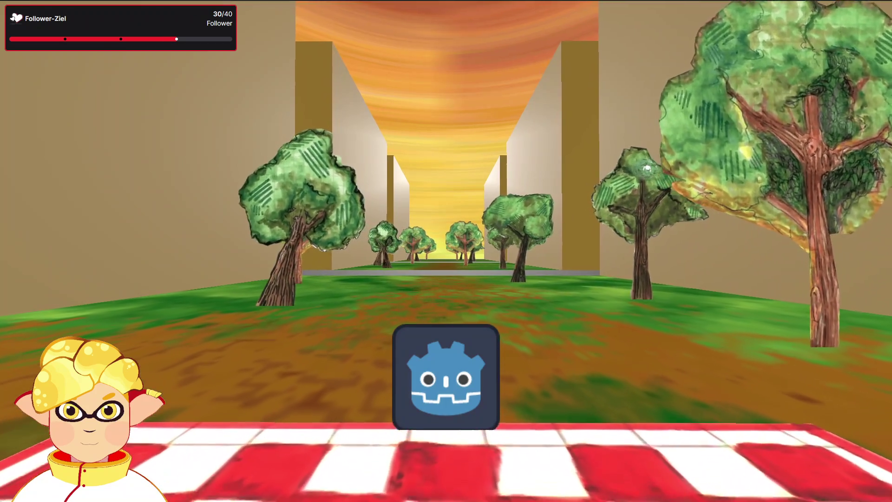
{"action": "key", "text": "alt+F4"}
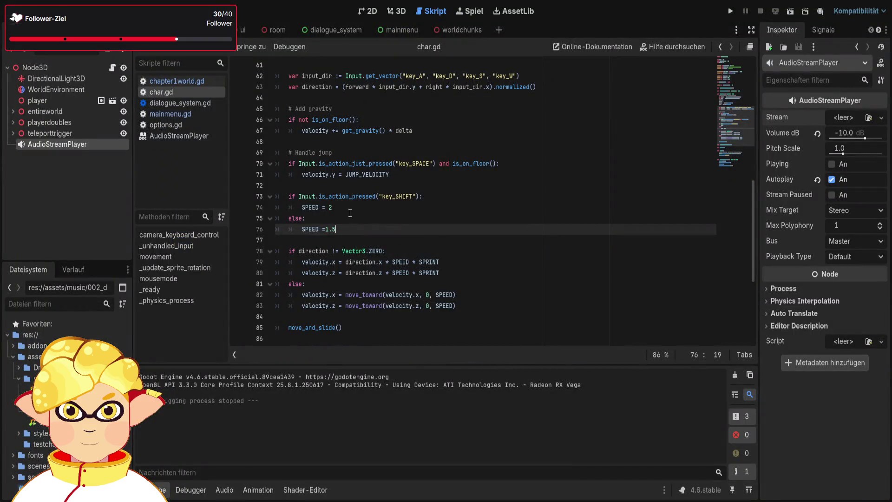
Recheck the sprint and walking speed lines, then run the scene once more to test them.
{"action": "left_click", "coordinate": [343, 212]}
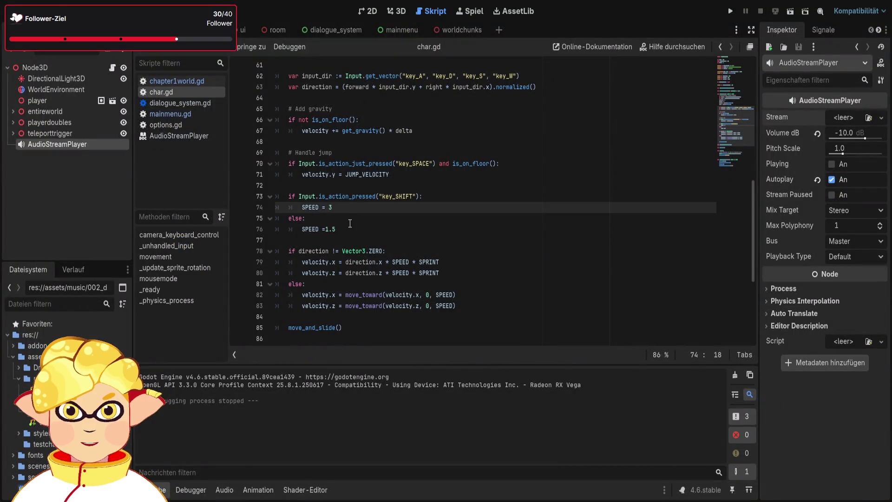
{"action": "left_click", "coordinate": [336, 228]}
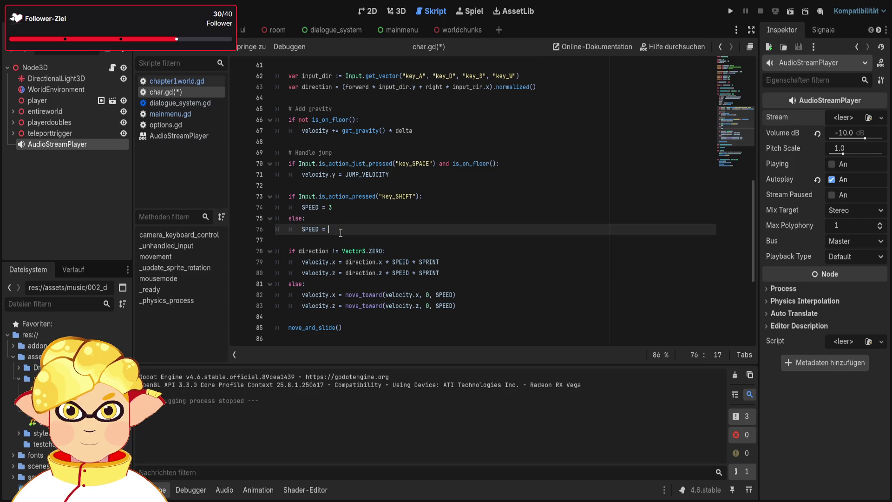
{"action": "left_click", "coordinate": [341, 210]}
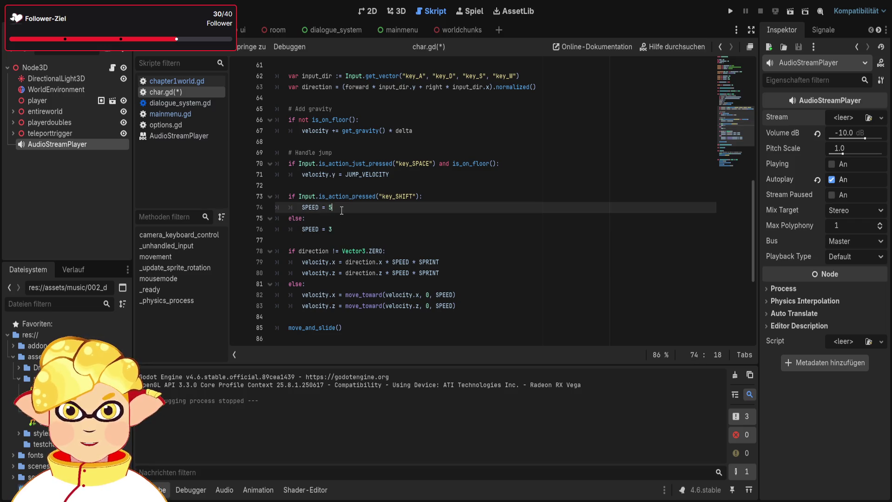
{"action": "left_click", "coordinate": [794, 10]}
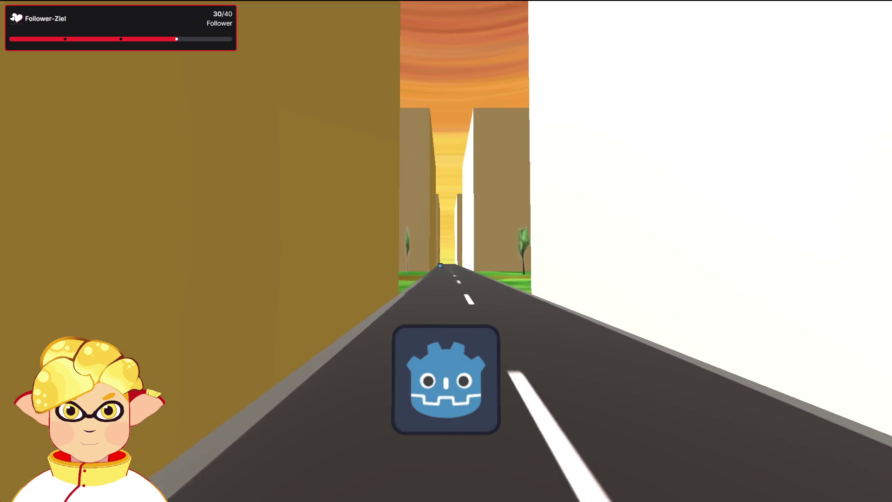
{"action": "key", "text": "F8"}
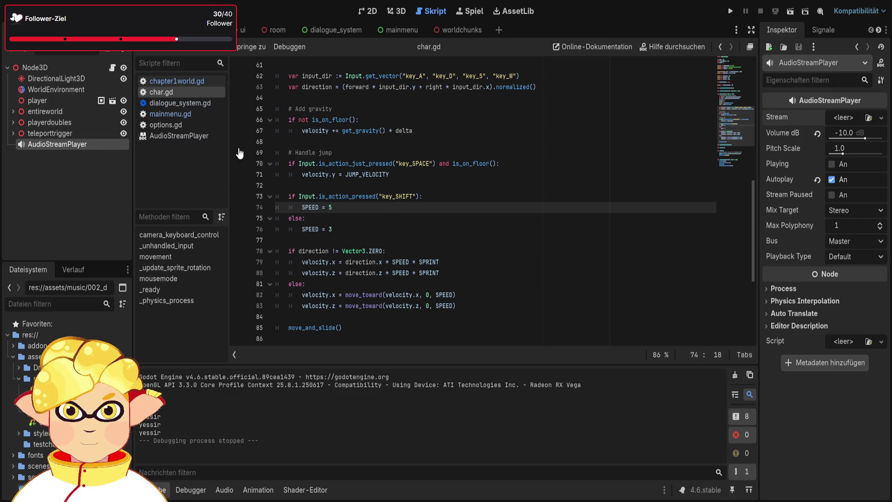
{"action": "scroll", "coordinate": [409, 214], "scroll_direction": "down", "scroll_amount": 5}
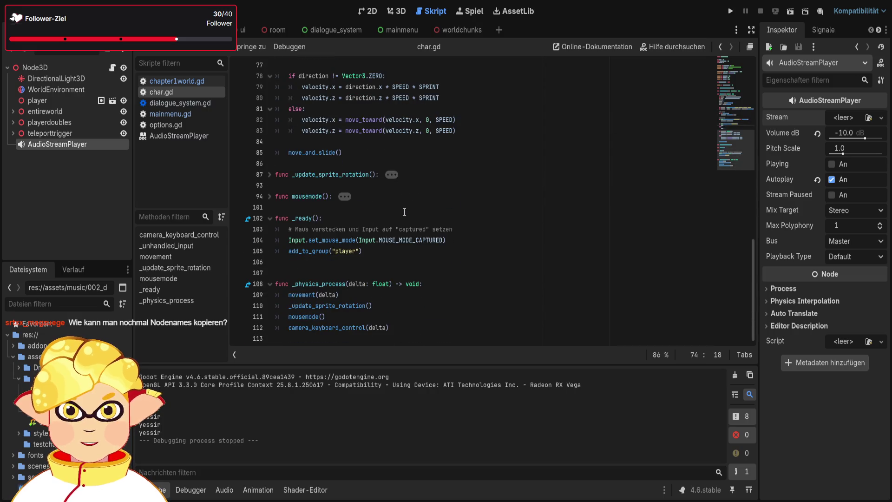
{"action": "scroll", "coordinate": [404, 212], "scroll_direction": "up", "scroll_amount": 7}
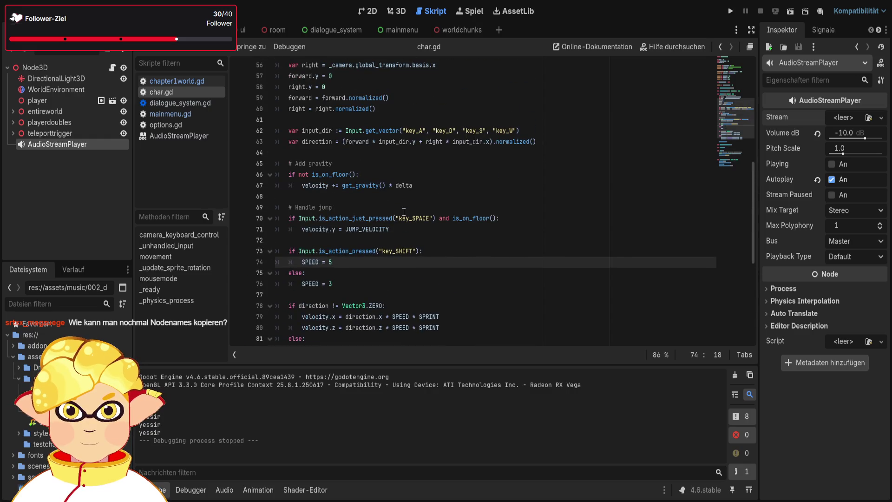
{"action": "scroll", "coordinate": [404, 211], "scroll_direction": "up", "scroll_amount": 3}
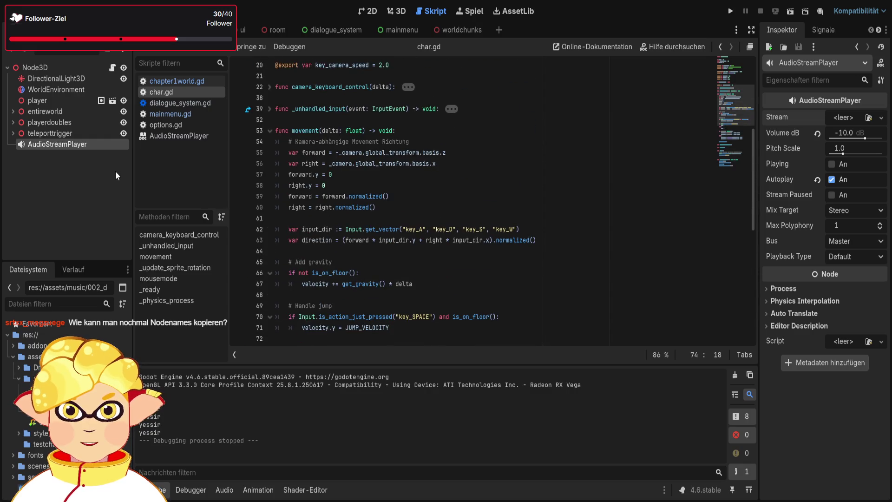
{"action": "left_click", "coordinate": [71, 126]}
{"action": "left_click", "coordinate": [13, 122]}
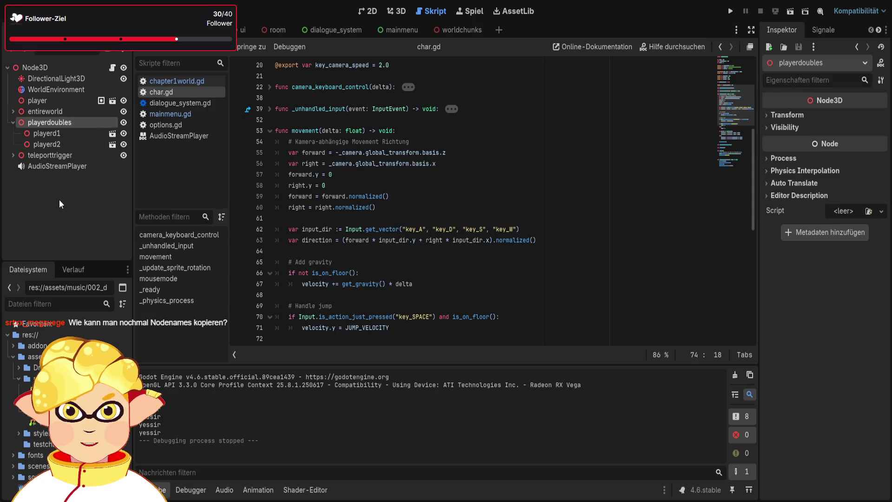
{"action": "left_click", "coordinate": [38, 154]}
{"action": "left_click", "coordinate": [12, 155]}
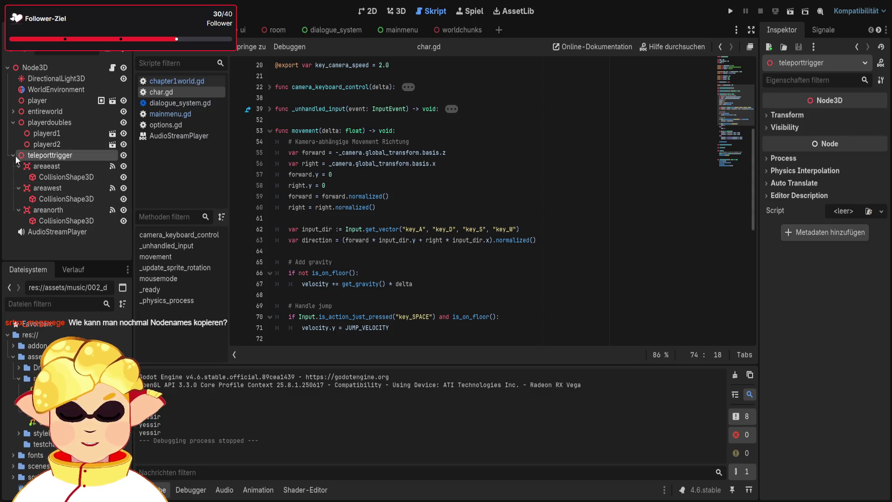
{"action": "left_click", "coordinate": [12, 155]}
{"action": "left_click", "coordinate": [12, 123]}
{"action": "left_click", "coordinate": [45, 122]}
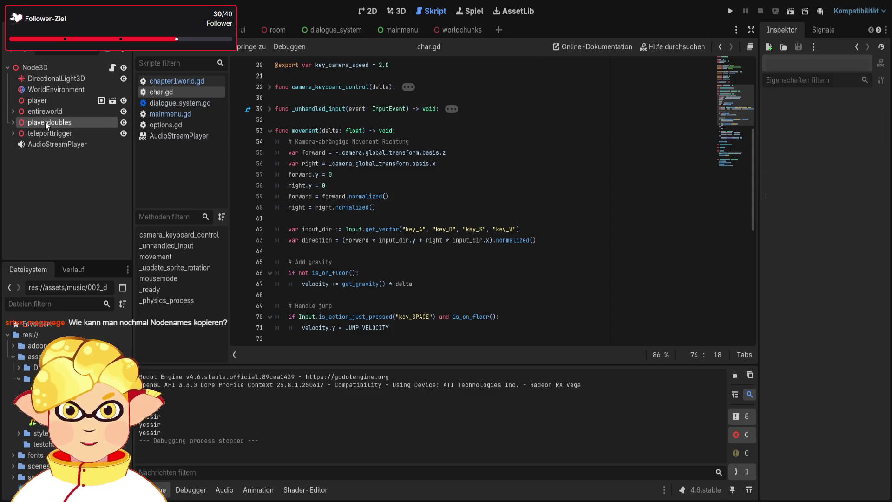
{"action": "left_click", "coordinate": [47, 130]}
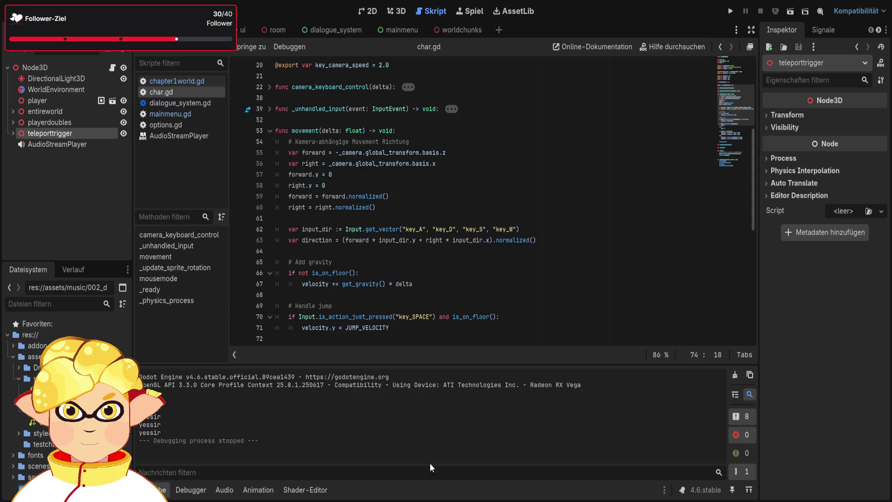
Run the scene with F6 to test player movement, then close the game.
{"action": "scroll", "coordinate": [360, 264], "scroll_direction": "down", "scroll_amount": 7}
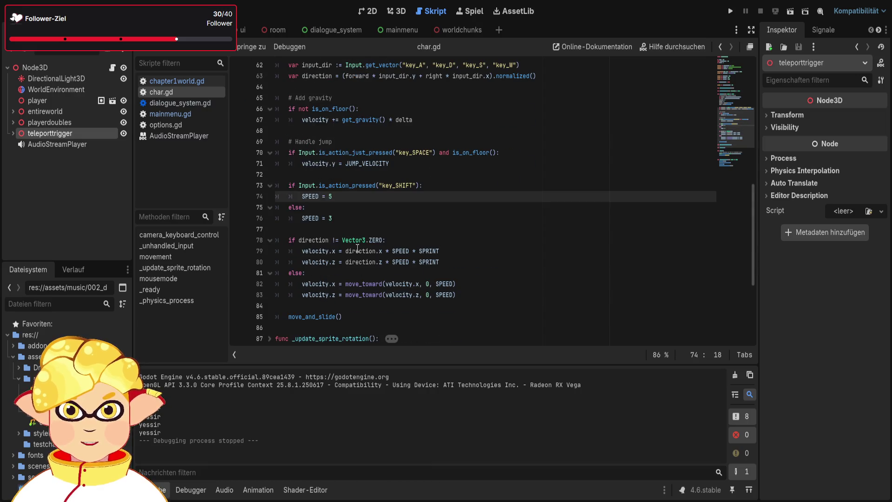
{"action": "scroll", "coordinate": [358, 248], "scroll_direction": "down", "scroll_amount": 2}
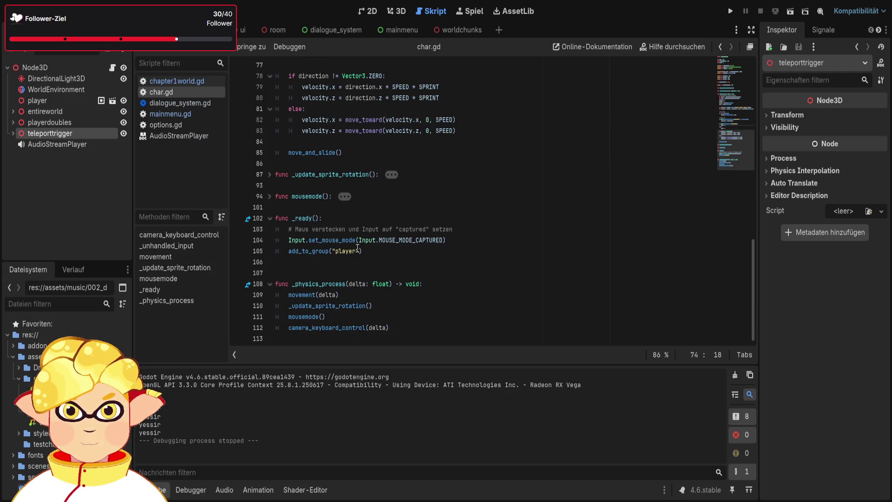
{"action": "key", "text": "F6"}
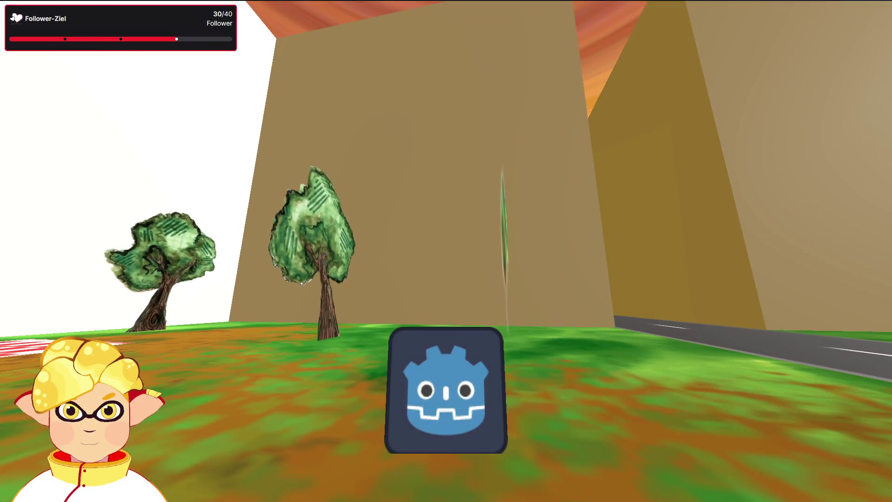
{"action": "key", "text": "alt+F4"}
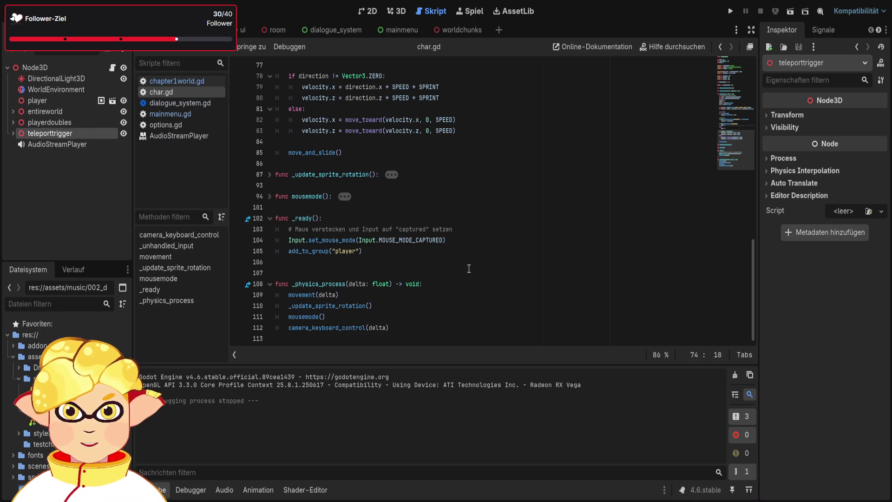
Fold the _physics_process, _ready, _update_sprite_rotation and mousemode functions in char.gd.
{"action": "scroll", "coordinate": [449, 281], "scroll_direction": "up", "scroll_amount": 7}
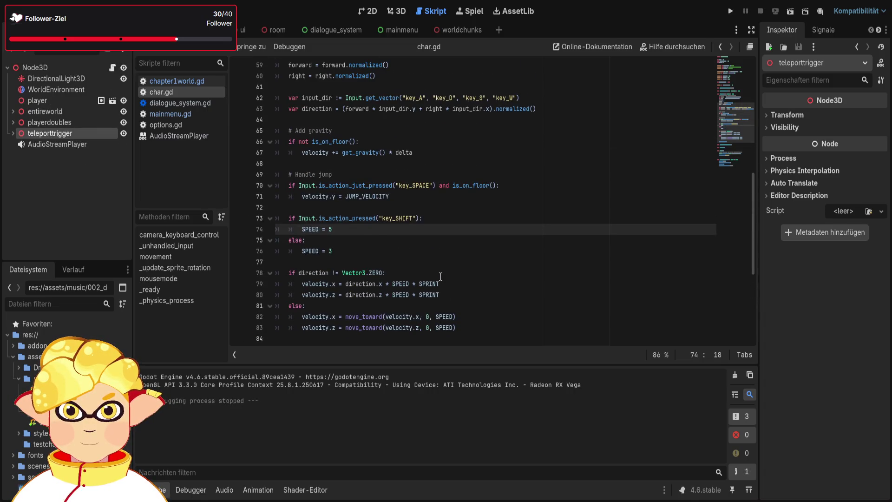
{"action": "scroll", "coordinate": [441, 274], "scroll_direction": "up", "scroll_amount": 18}
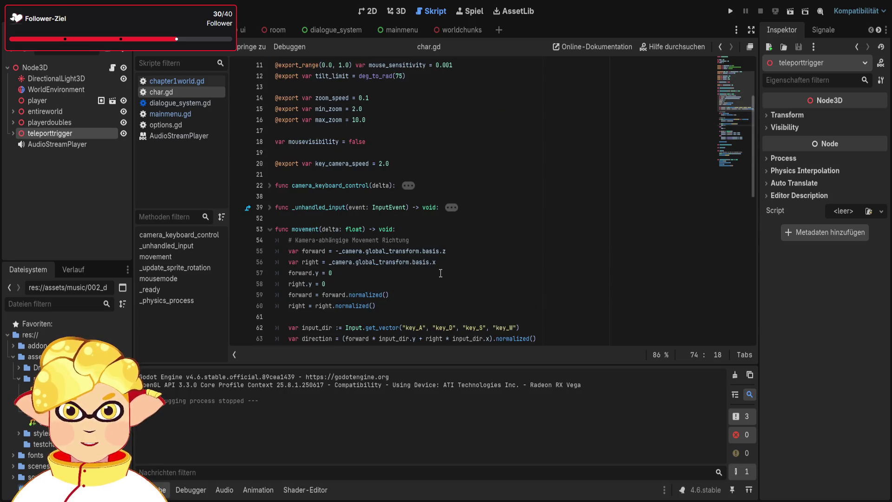
{"action": "scroll", "coordinate": [439, 271], "scroll_direction": "down", "scroll_amount": 17}
{"action": "scroll", "coordinate": [439, 271], "scroll_direction": "down", "scroll_amount": 8}
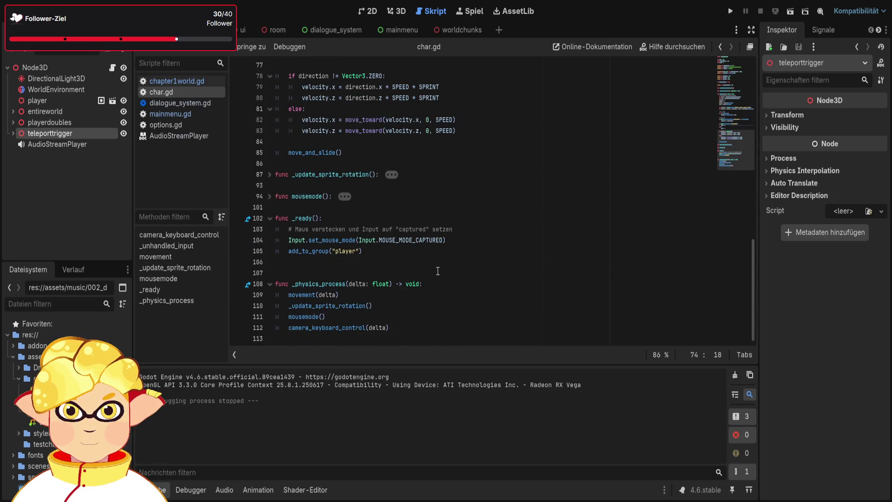
{"action": "left_click", "coordinate": [270, 284]}
{"action": "left_click", "coordinate": [270, 218]}
{"action": "left_click", "coordinate": [271, 174]}
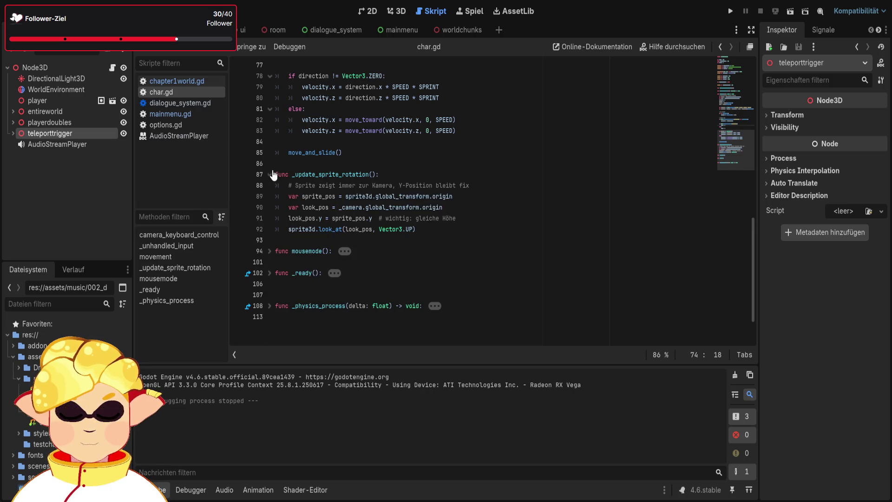
{"action": "left_click", "coordinate": [271, 175]}
{"action": "scroll", "coordinate": [270, 186], "scroll_direction": "up", "scroll_amount": 3}
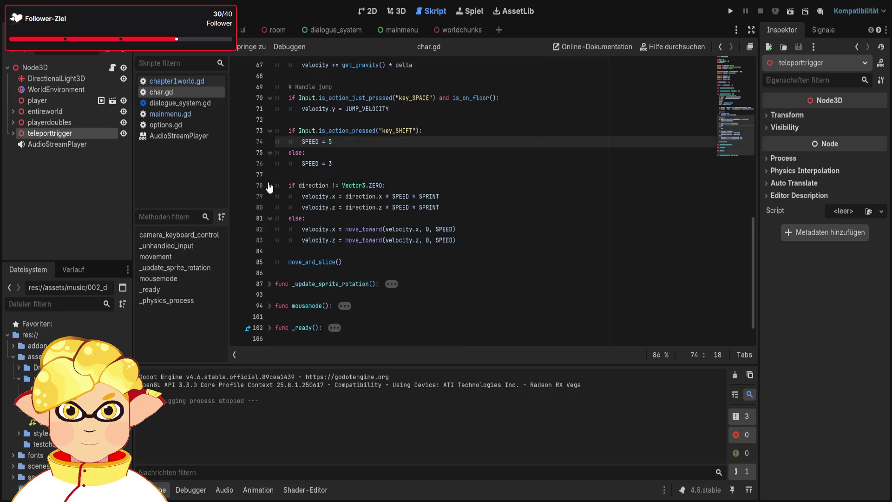
{"action": "left_click", "coordinate": [270, 306]}
{"action": "left_click", "coordinate": [270, 305]}
Play-test the scene twice more, then start another run and leave it going.
{"action": "left_click", "coordinate": [789, 14]}
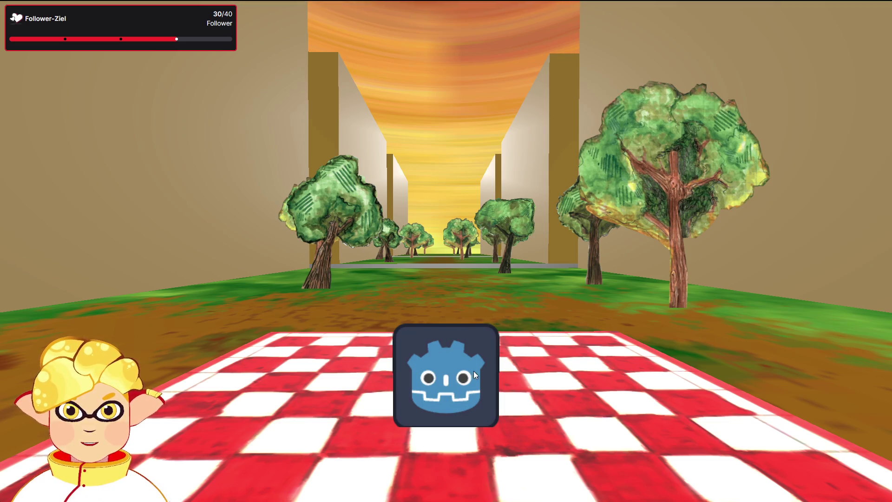
{"action": "key", "text": "F8"}
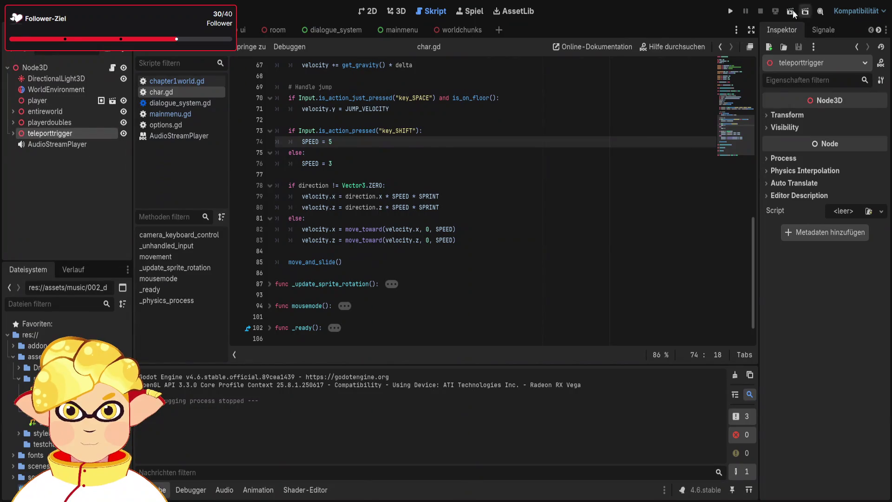
{"action": "key", "text": "F5"}
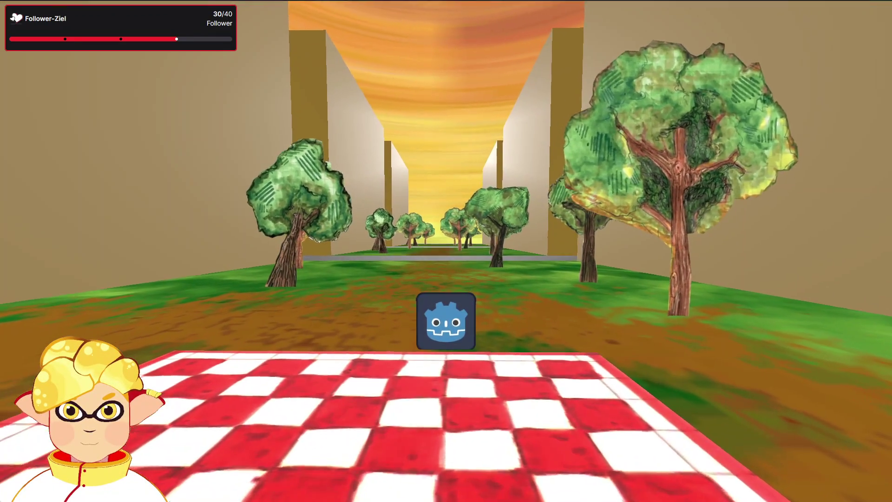
{"action": "key", "text": "F8"}
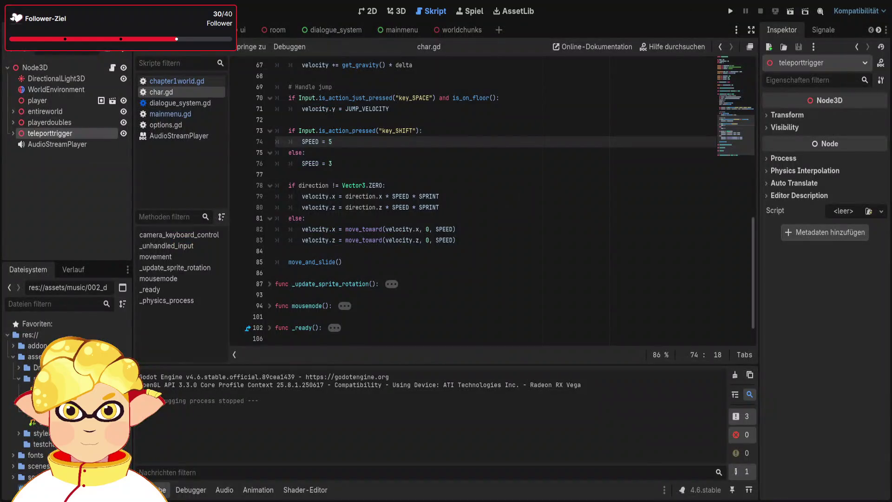
{"action": "left_click", "coordinate": [790, 11]}
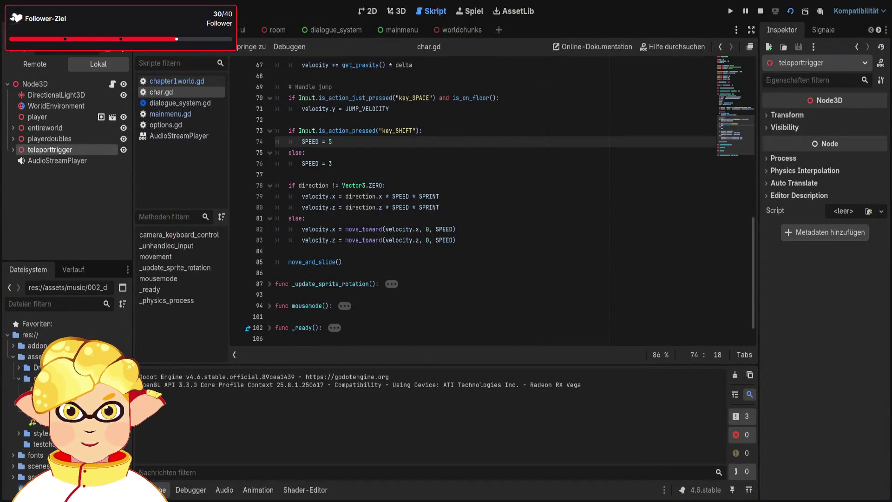
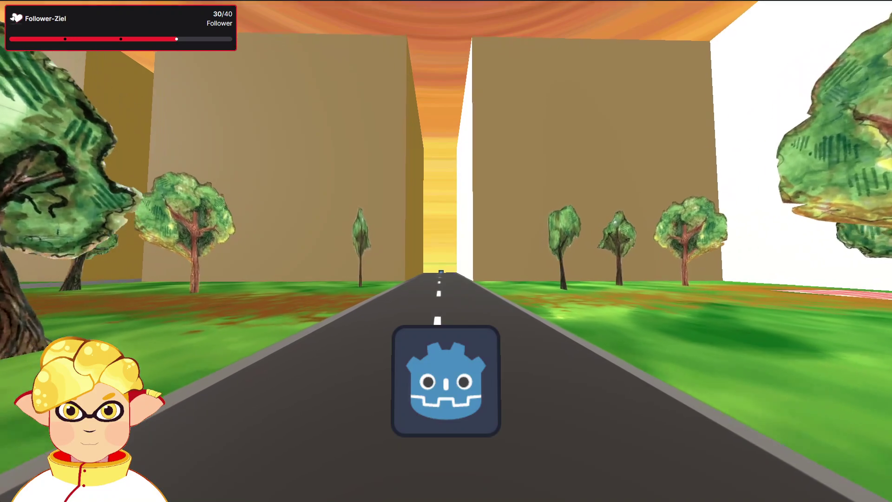
Stop the game, inspect the road and grass chunks in the 3D view, then return to char.gd.
{"action": "key", "text": "alt+F4"}
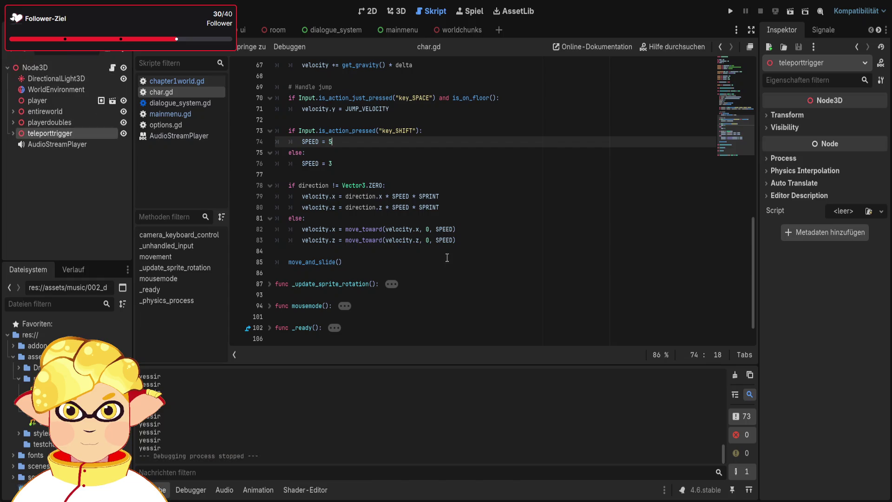
{"action": "left_click", "coordinate": [400, 11]}
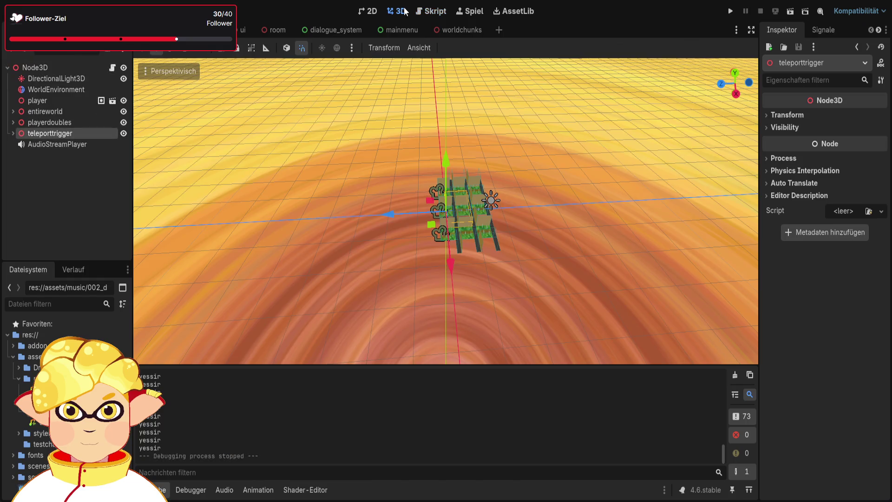
{"action": "left_click", "coordinate": [505, 169]}
{"action": "mouse_move", "coordinate": [492, 182]}
{"action": "left_mouse_down"}
{"action": "mouse_move", "coordinate": [492, 171]}
{"action": "mouse_move", "coordinate": [493, 188]}
{"action": "left_mouse_up"}
{"action": "mouse_move", "coordinate": [447, 209]}
{"action": "left_mouse_down"}
{"action": "mouse_move", "coordinate": [428, 200]}
{"action": "mouse_move", "coordinate": [441, 195]}
{"action": "mouse_move", "coordinate": [485, 216]}
{"action": "left_mouse_up"}
{"action": "scroll", "coordinate": [531, 186], "scroll_direction": "up", "scroll_amount": 2}
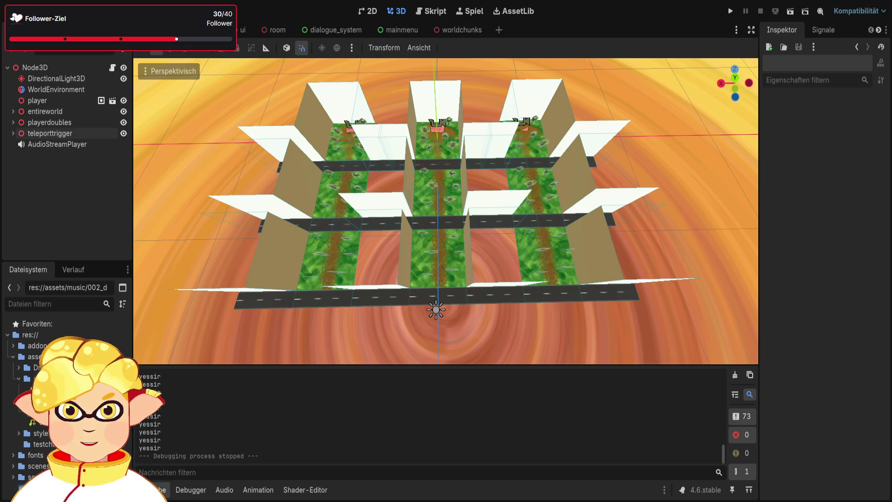
{"action": "left_click", "coordinate": [424, 13]}
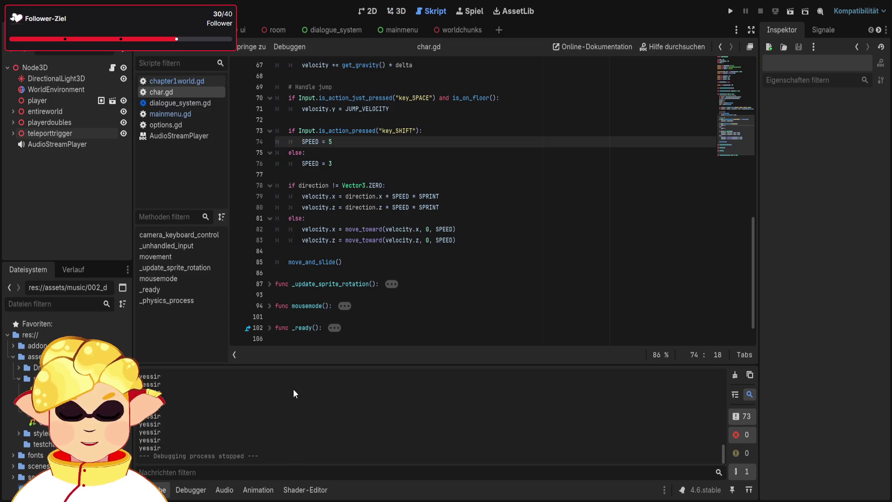
Open chapter1world.gd and change the east handler's print from 'yessir' to 'ostentriggered'.
{"action": "scroll", "coordinate": [374, 209], "scroll_direction": "down", "scroll_amount": 1}
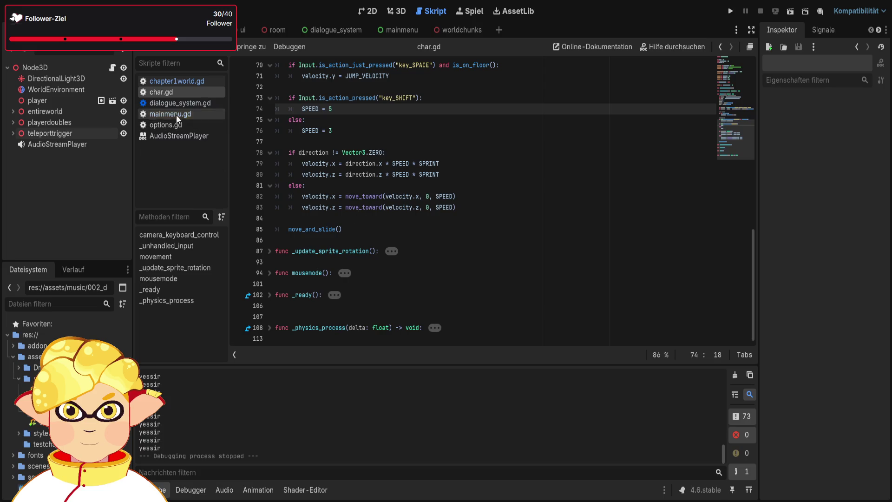
{"action": "left_click", "coordinate": [186, 81]}
{"action": "left_click", "coordinate": [270, 284]}
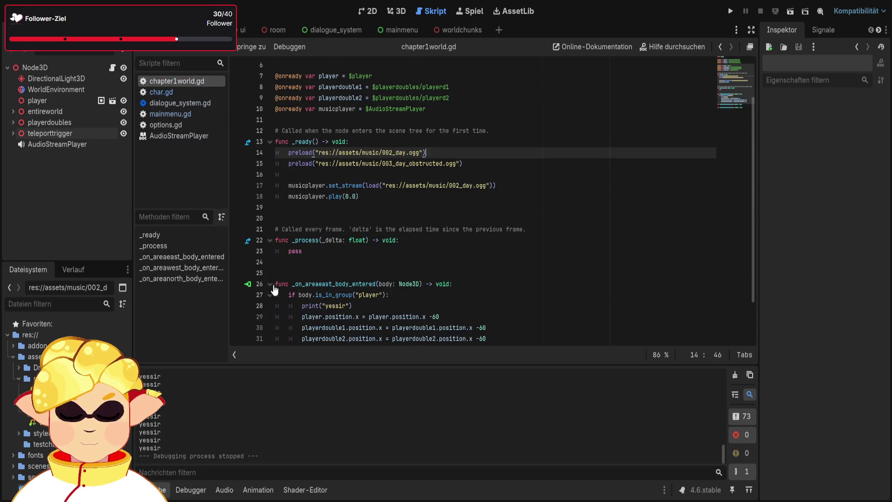
{"action": "scroll", "coordinate": [364, 255], "scroll_direction": "down", "scroll_amount": 2}
{"action": "left_click", "coordinate": [344, 251]}
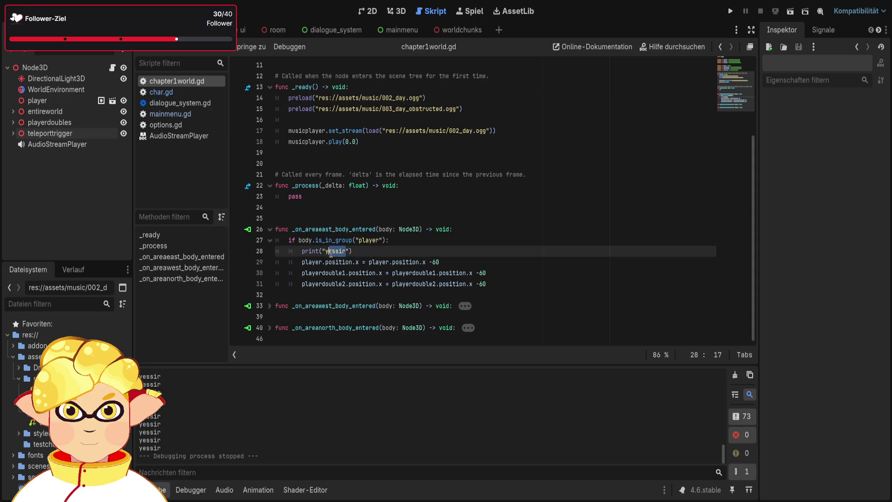
{"action": "type", "text": "ostentrigg"}
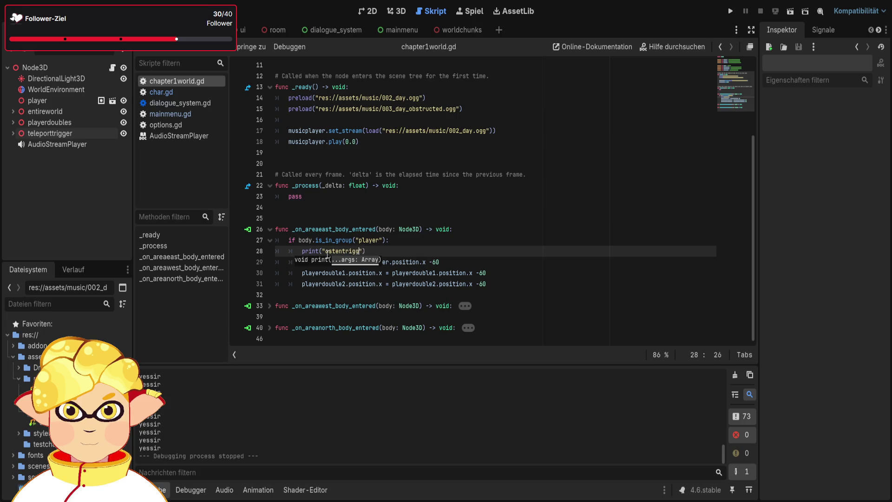
{"action": "type", "text": "d"}
Change the west handler's print to 'westentriggered', then save and run the game.
{"action": "left_click", "coordinate": [269, 306]}
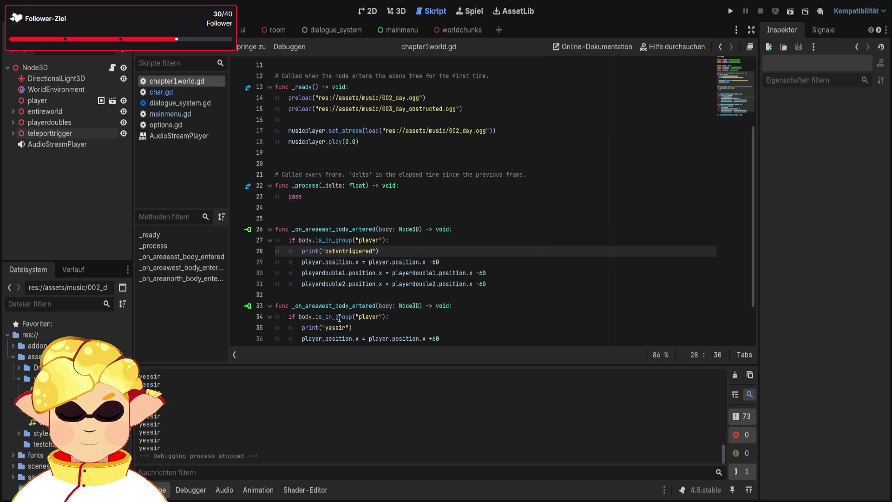
{"action": "scroll", "coordinate": [339, 318], "scroll_direction": "down", "scroll_amount": 1}
{"action": "left_click_drag", "start_coordinate": [346, 296], "coordinate": [333, 296]}
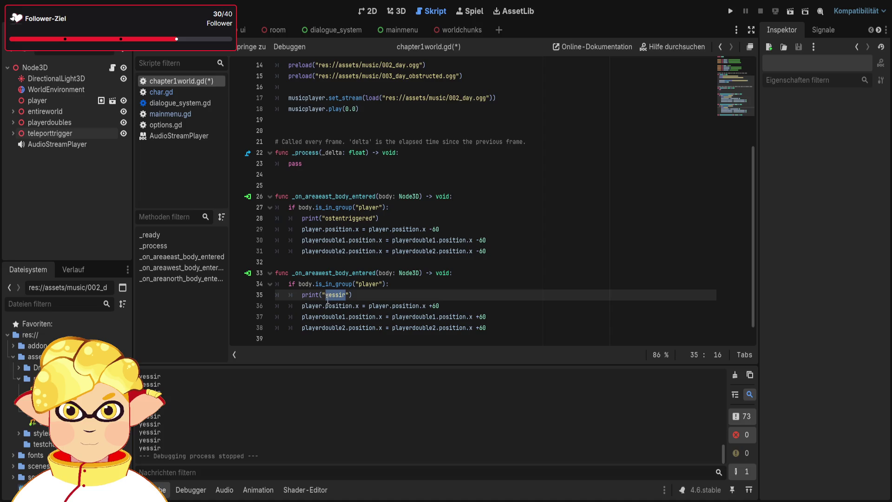
{"action": "type", "text": "stentriggered"}
{"action": "left_click", "coordinate": [581, 260]}
{"action": "key", "text": "F5"}
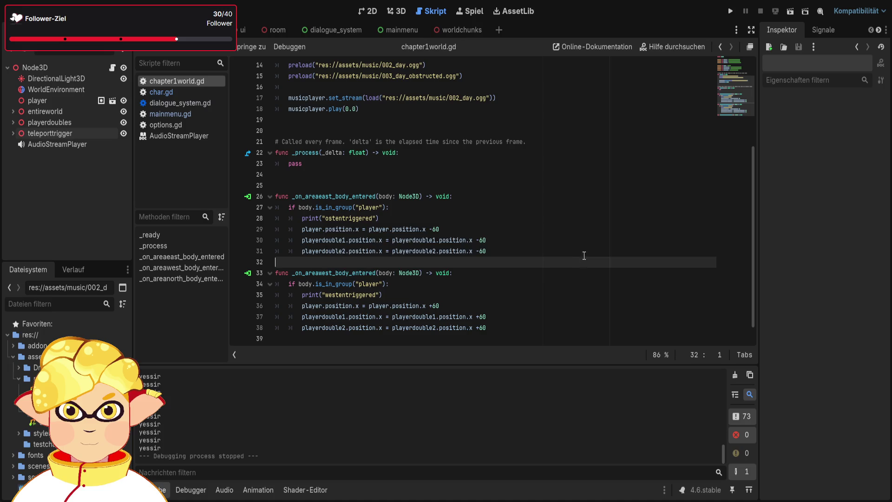
Walk the player along the road back and forth through both triggers, then stop the game.
{"action": "key", "text": "w"}
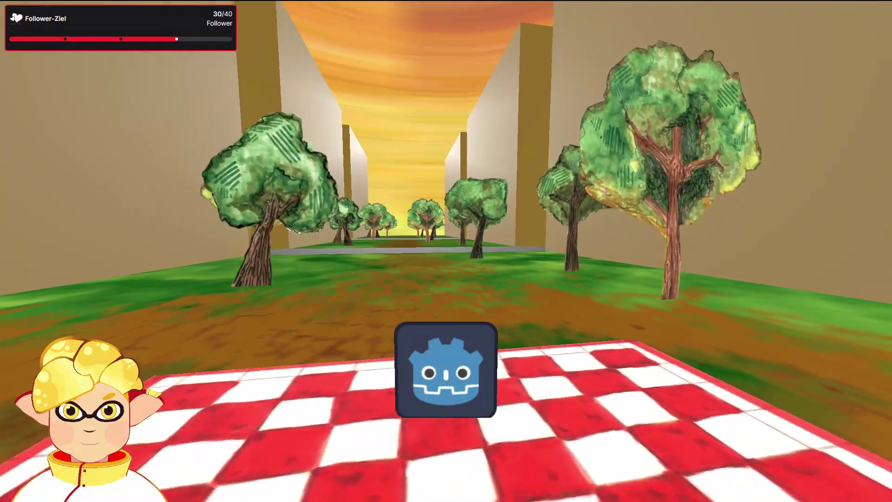
{"action": "key", "text": "w"}
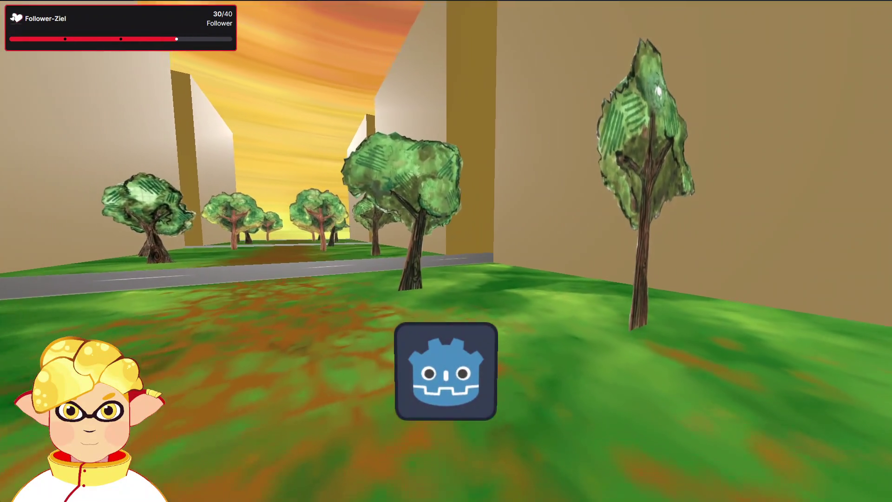
{"action": "key", "text": "w"}
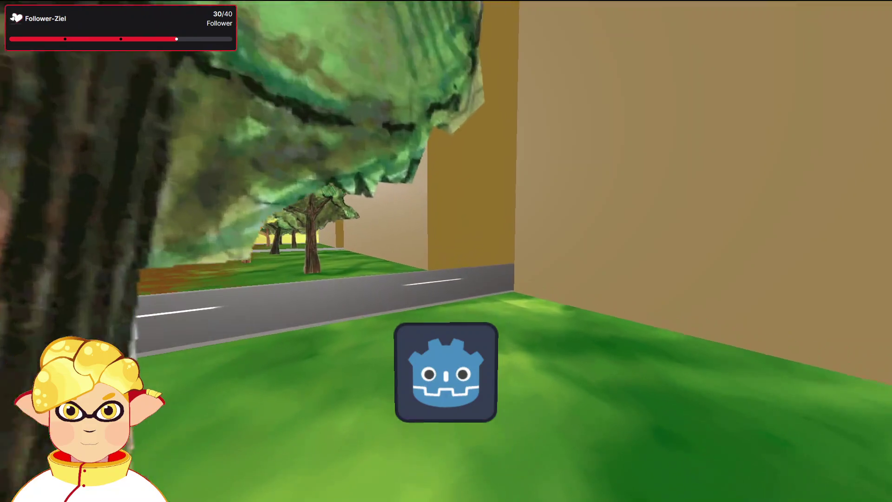
{"action": "key", "text": "w"}
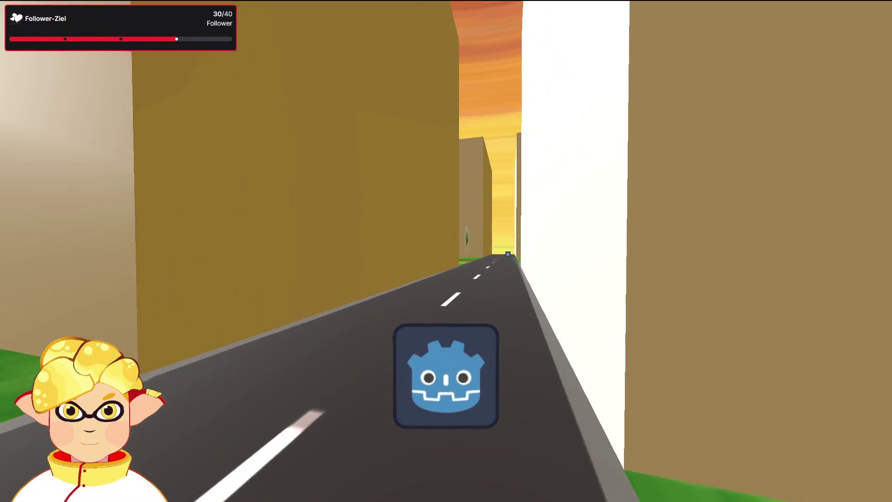
{"action": "key", "text": "w"}
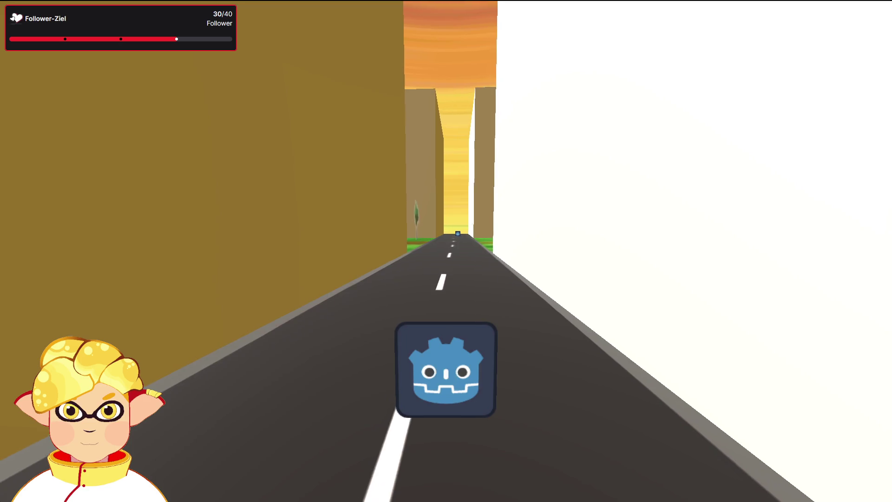
{"action": "key", "text": "s"}
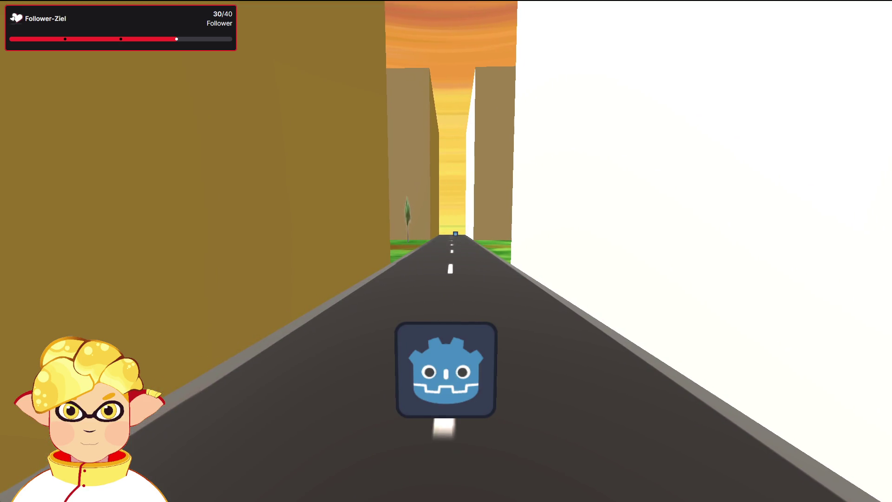
{"action": "key", "text": "a"}
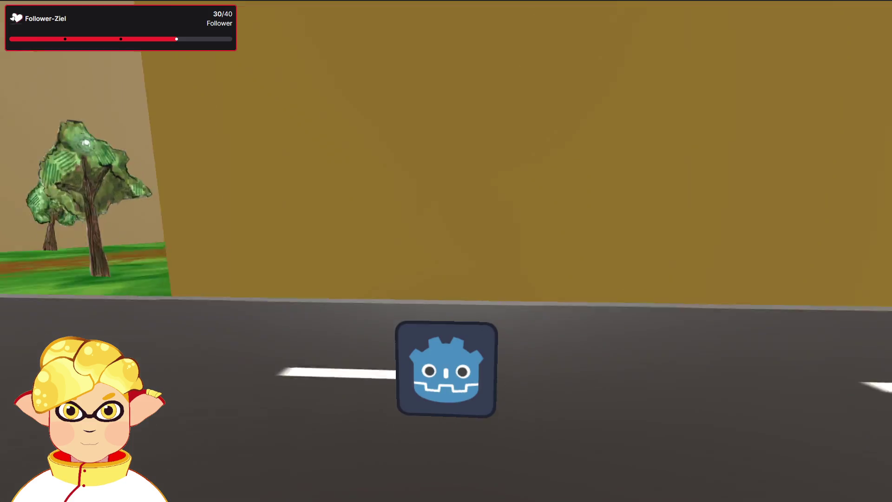
{"action": "key", "text": "a"}
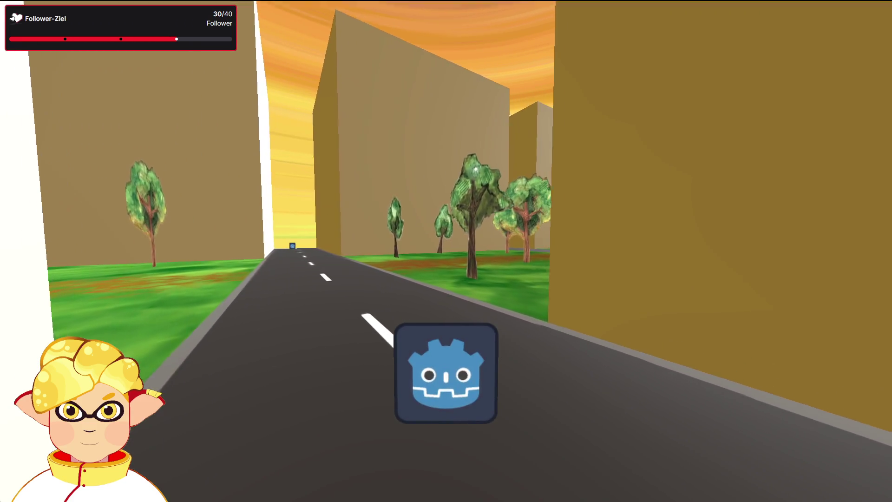
{"action": "key", "text": "d"}
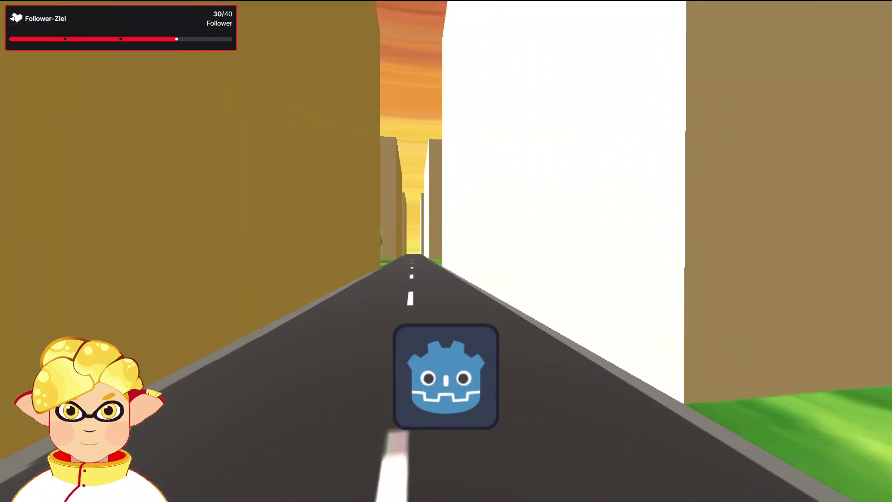
{"action": "key", "text": "w"}
{"action": "key", "text": "w"}
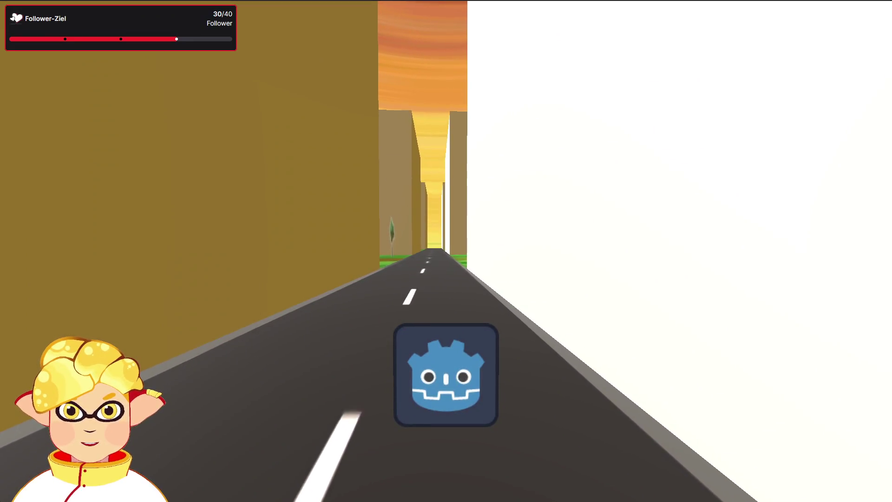
{"action": "key", "text": "a"}
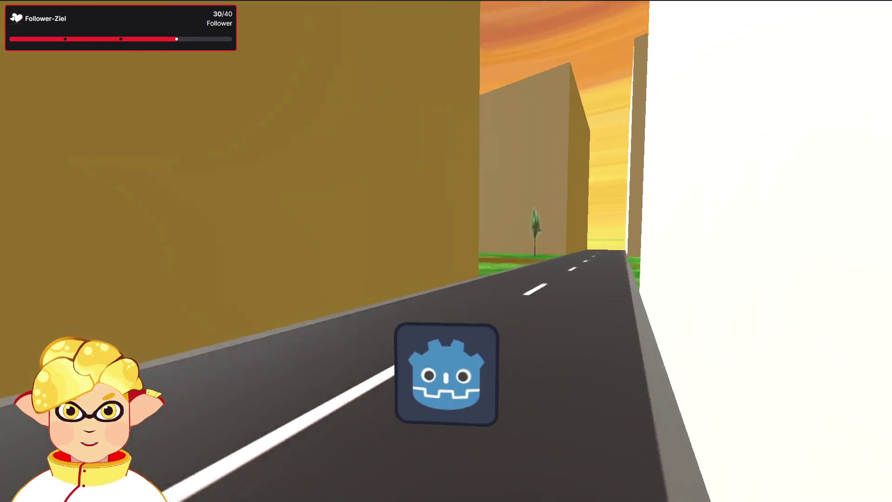
{"action": "key", "text": "a"}
{"action": "key", "text": "w"}
{"action": "key", "text": "d"}
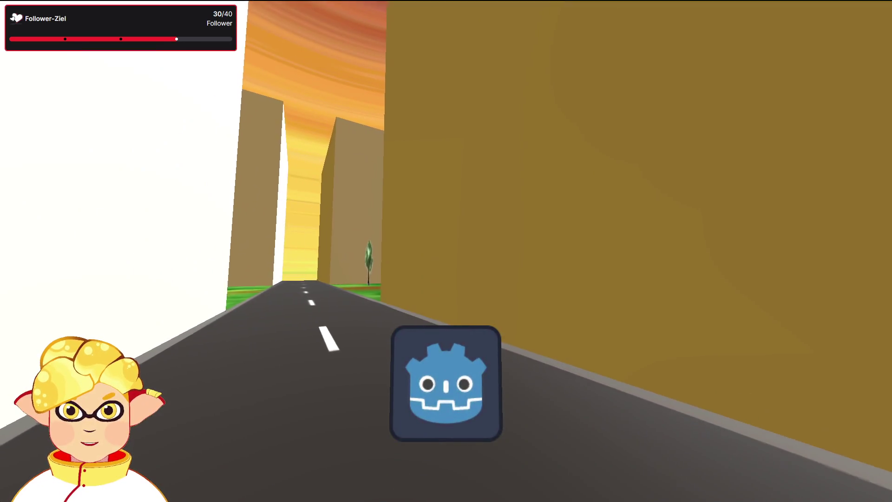
{"action": "key", "text": "F8"}
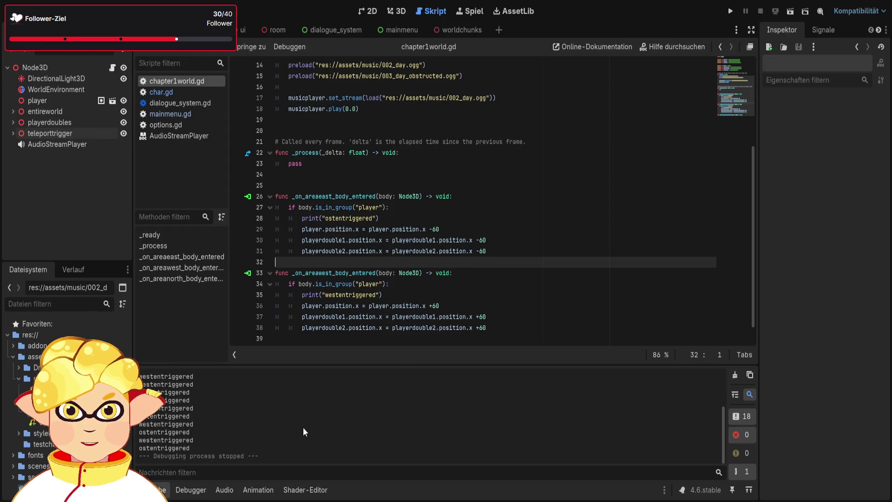
Review the logged trigger messages and the ±60 handler offsets, then open char.gd.
{"action": "scroll", "coordinate": [191, 418], "scroll_direction": "up", "scroll_amount": 3}
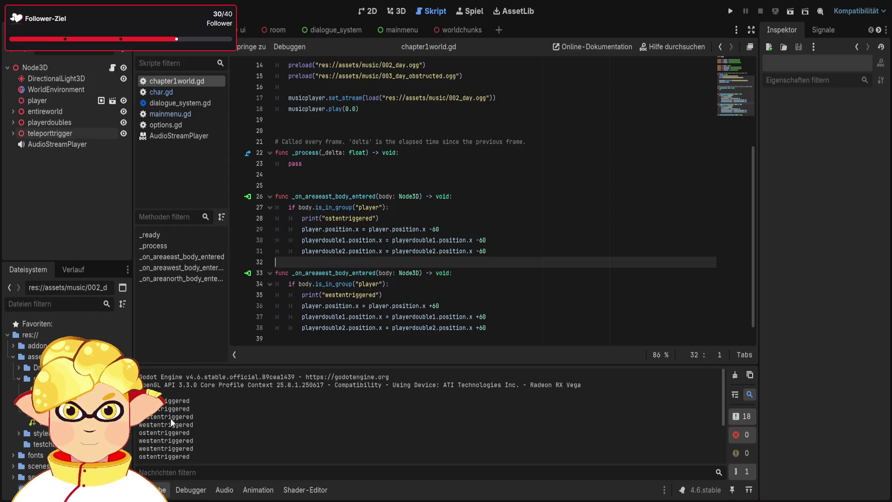
{"action": "scroll", "coordinate": [172, 417], "scroll_direction": "down", "scroll_amount": 3}
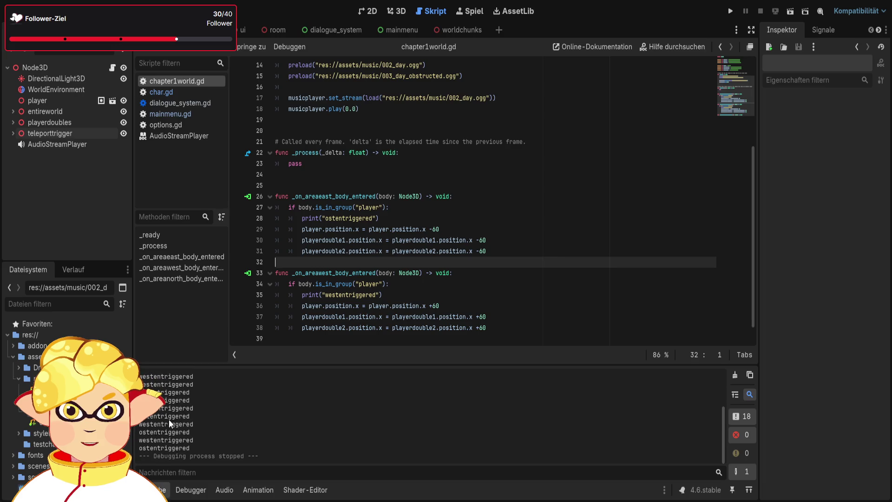
{"action": "scroll", "coordinate": [439, 245], "scroll_direction": "down", "scroll_amount": 1}
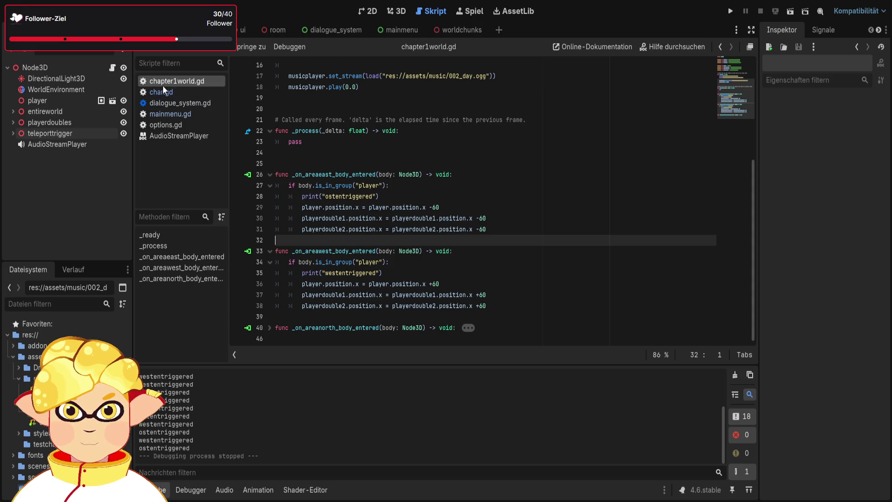
{"action": "left_click", "coordinate": [204, 92]}
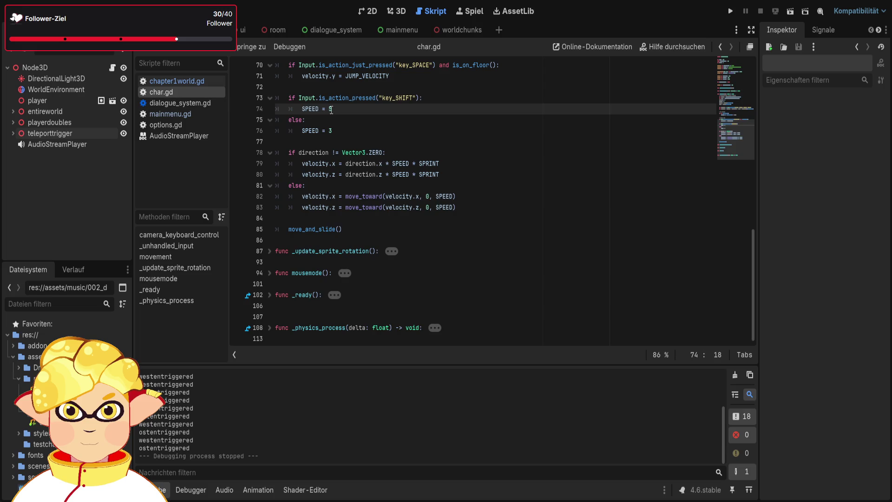
Comment out the key_SHIFT sprint block on lines 73–76 of char.gd with #.
{"action": "scroll", "coordinate": [346, 110], "scroll_direction": "up", "scroll_amount": 1}
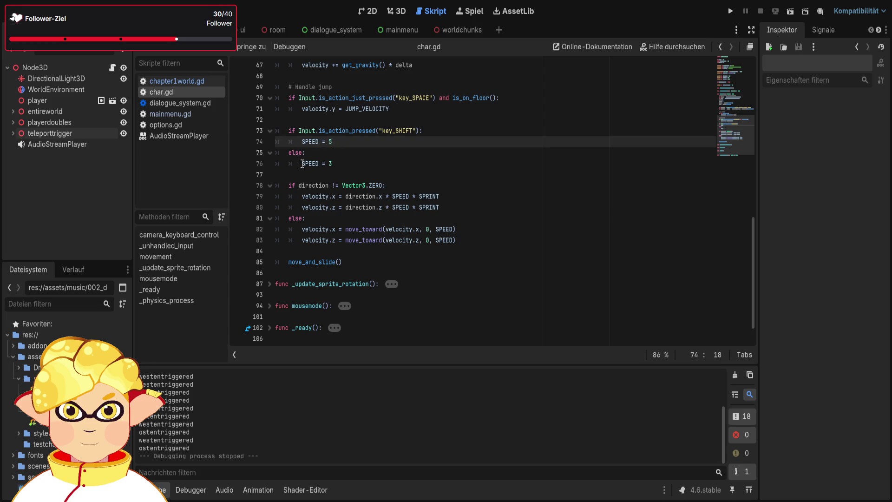
{"action": "left_click", "coordinate": [353, 168]}
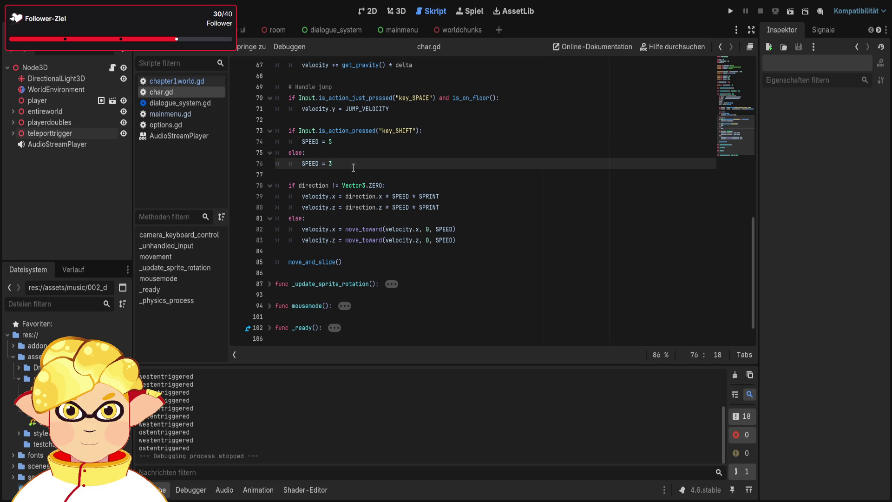
{"action": "left_click_drag", "start_coordinate": [348, 165], "coordinate": [270, 130]}
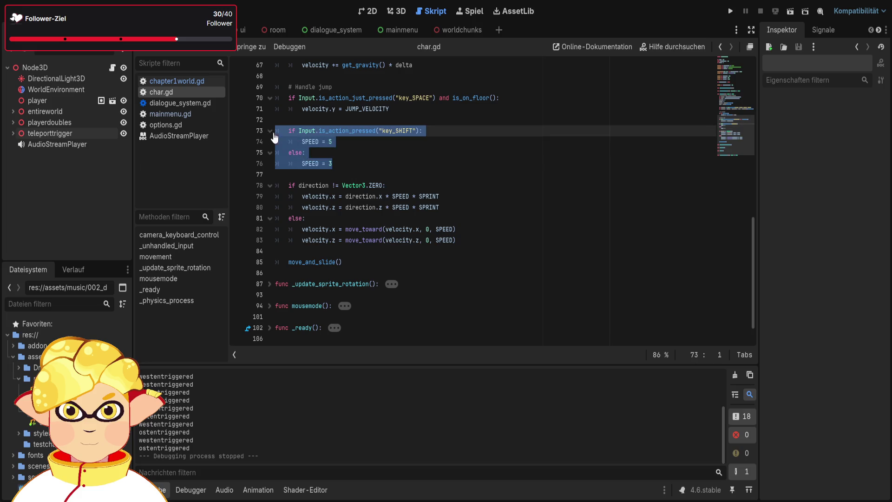
{"action": "left_click", "coordinate": [276, 128]}
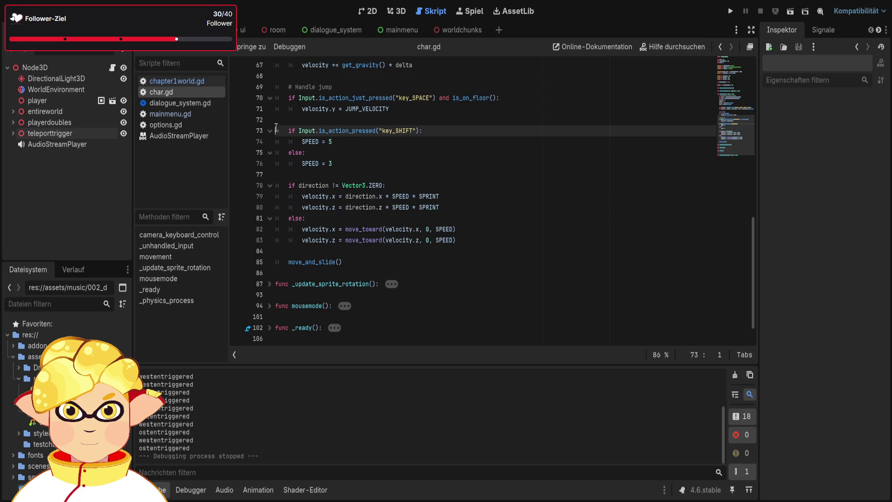
{"action": "type", "text": "#"}
{"action": "left_click", "coordinate": [277, 144]}
{"action": "type", "text": "#"}
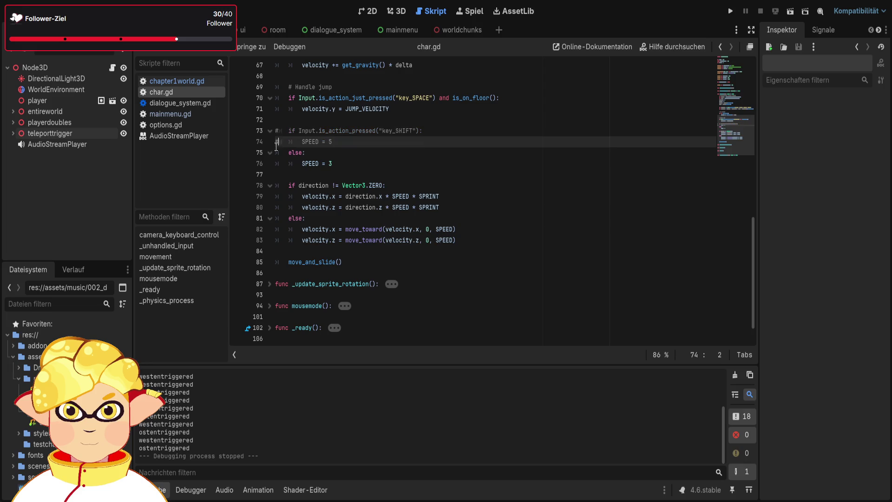
{"action": "left_click", "coordinate": [275, 152]}
{"action": "type", "text": "#"}
{"action": "left_click", "coordinate": [275, 160]}
{"action": "type", "text": "#"}
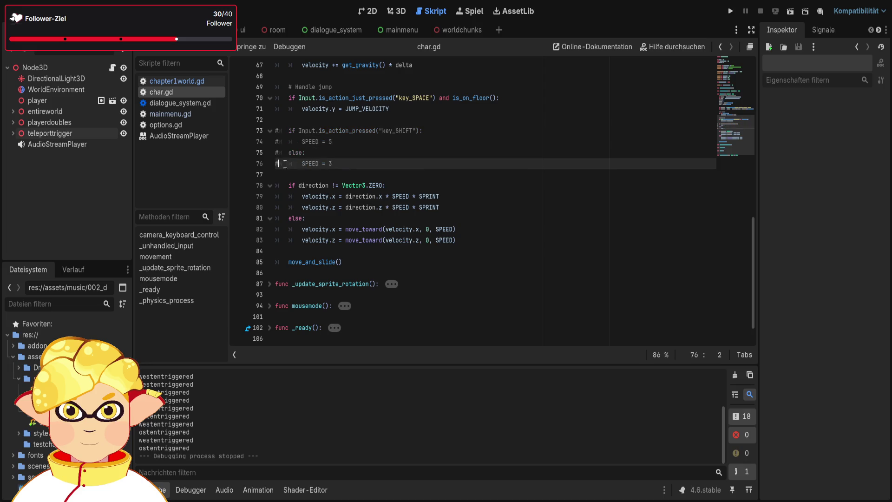
Change the SPEED variable from 0.5 to 3.
{"action": "scroll", "coordinate": [354, 167], "scroll_direction": "up", "scroll_amount": 10}
{"action": "scroll", "coordinate": [354, 168], "scroll_direction": "up", "scroll_amount": 5}
{"action": "double_click", "coordinate": [321, 87]}
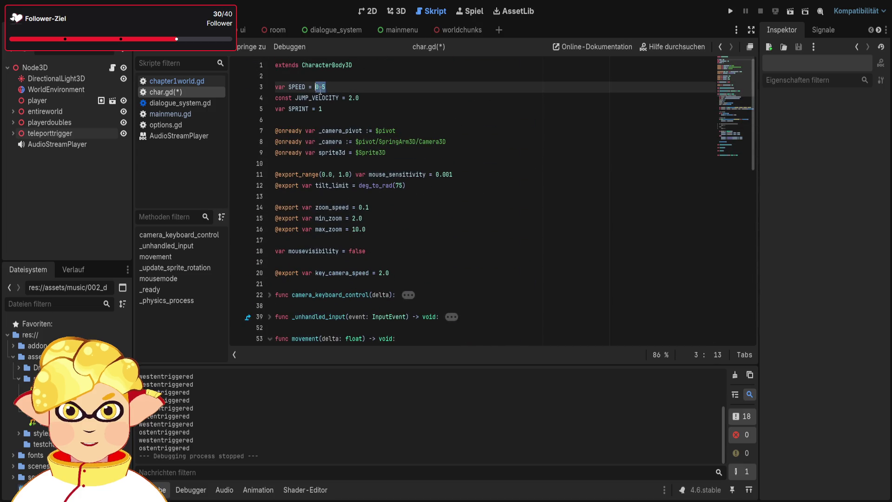
{"action": "type", "text": "3"}
{"action": "key", "text": "Down"}
{"action": "key", "text": "Down"}
{"action": "key", "text": "Down"}
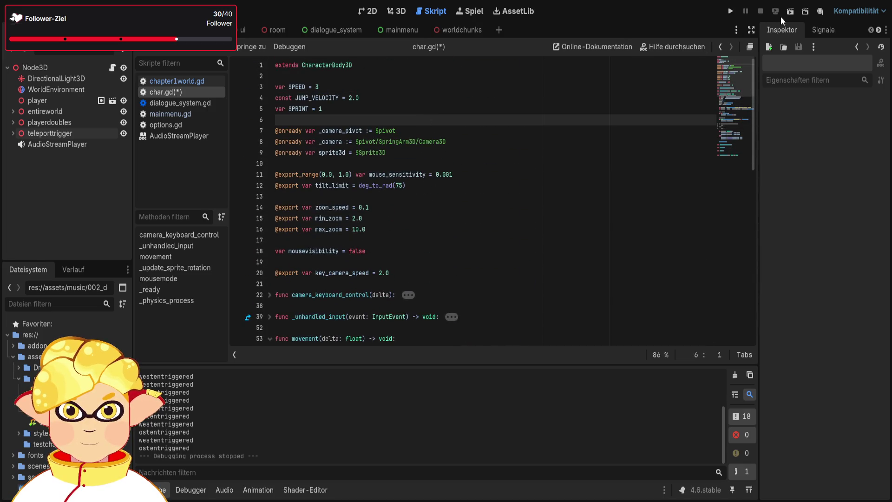
In chapter1world.gd, remove the -60 offset from the player's east teleport line.
{"action": "scroll", "coordinate": [607, 97], "scroll_direction": "down", "scroll_amount": 20}
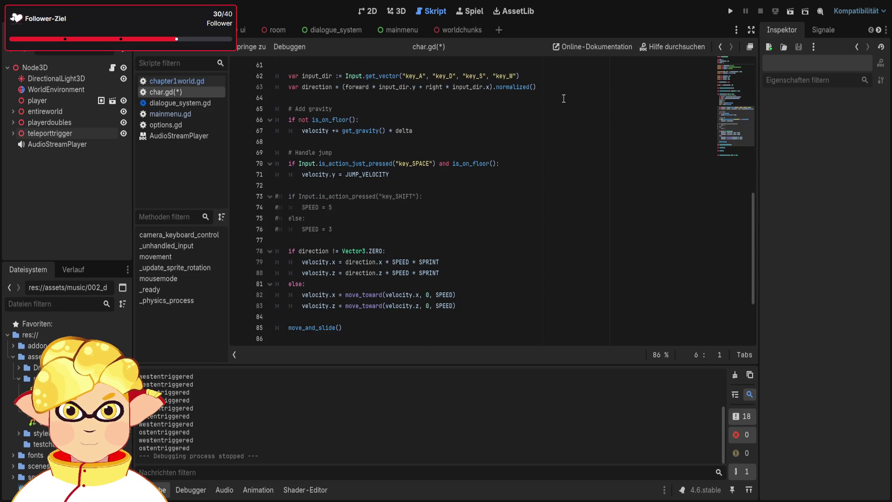
{"action": "scroll", "coordinate": [563, 99], "scroll_direction": "down", "scroll_amount": 2}
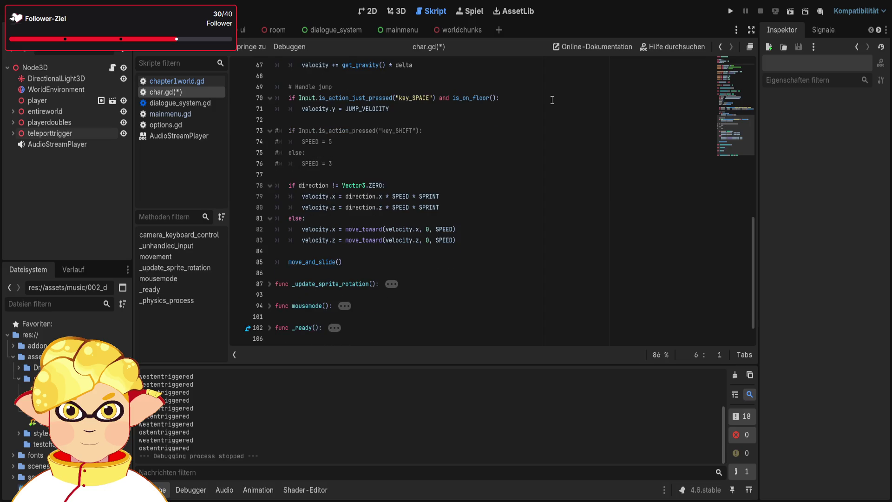
{"action": "scroll", "coordinate": [551, 100], "scroll_direction": "up", "scroll_amount": 4}
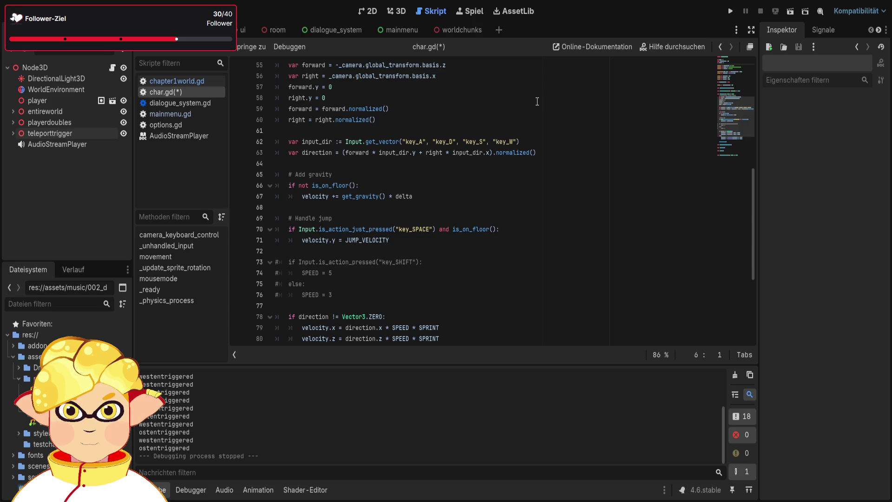
{"action": "scroll", "coordinate": [537, 101], "scroll_direction": "up", "scroll_amount": 6}
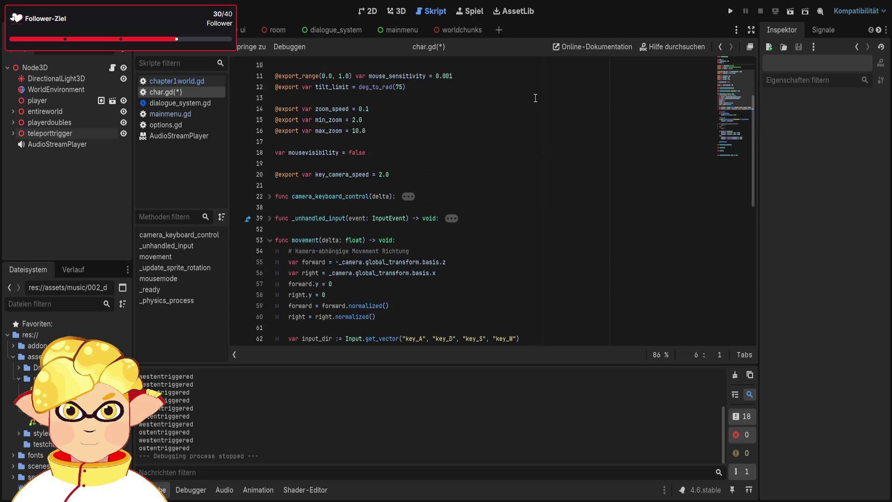
{"action": "scroll", "coordinate": [535, 98], "scroll_direction": "up", "scroll_amount": 3}
{"action": "left_click", "coordinate": [193, 80]}
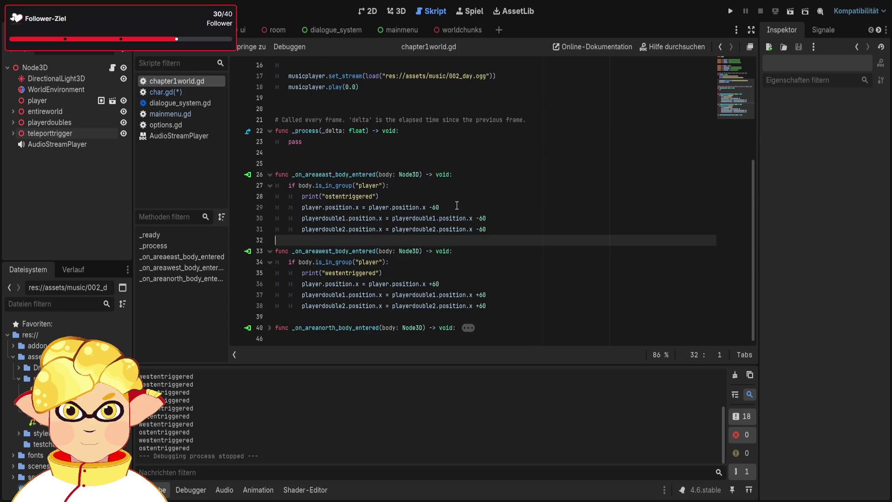
{"action": "left_click", "coordinate": [442, 207]}
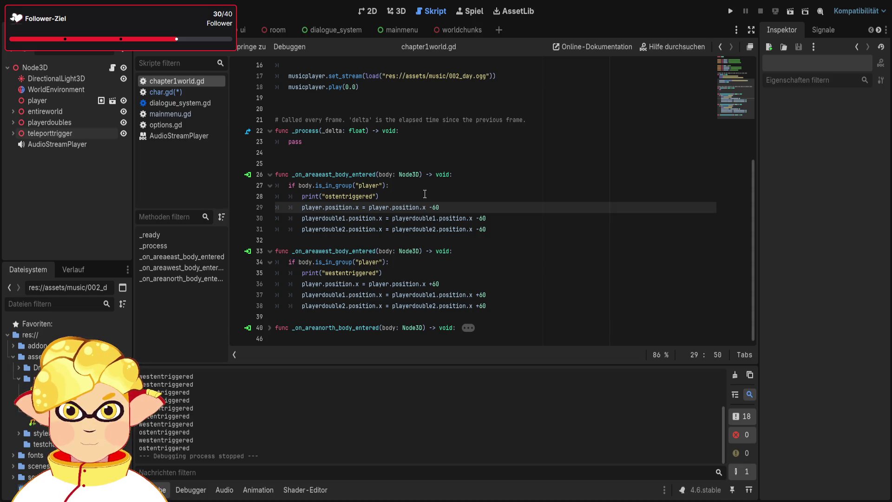
{"action": "key", "text": "BackSpace"}
{"action": "key", "text": "BackSpace"}
{"action": "key", "text": "BackSpace"}
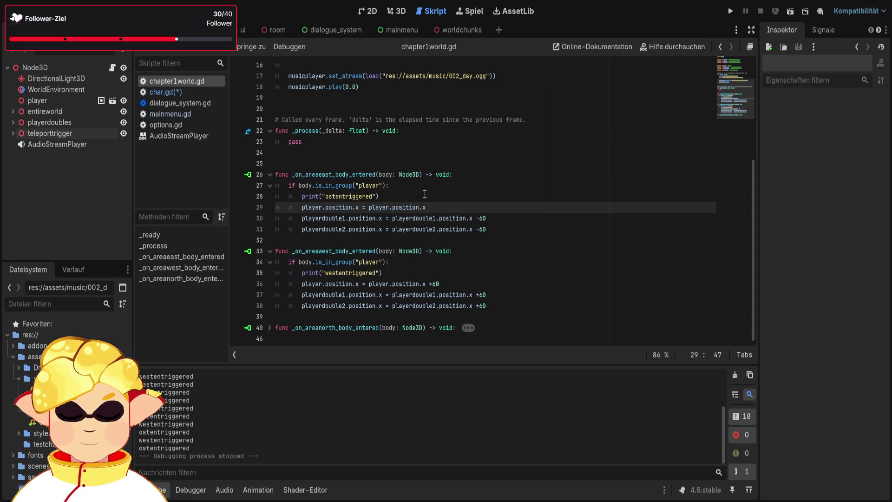
Set the east teleport offsets on lines 29–31 to -55.
{"action": "key", "text": "Left"}
{"action": "left_click", "coordinate": [488, 219]}
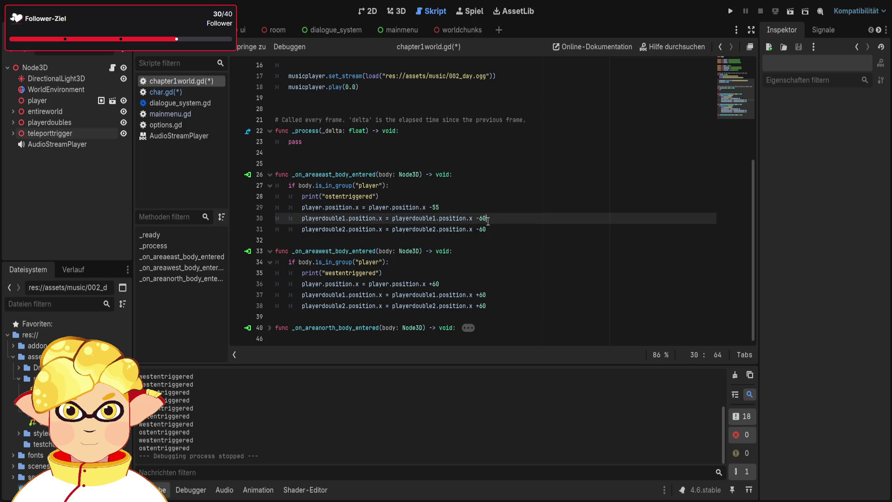
{"action": "type", "text": "5"}
{"action": "key", "text": "Down"}
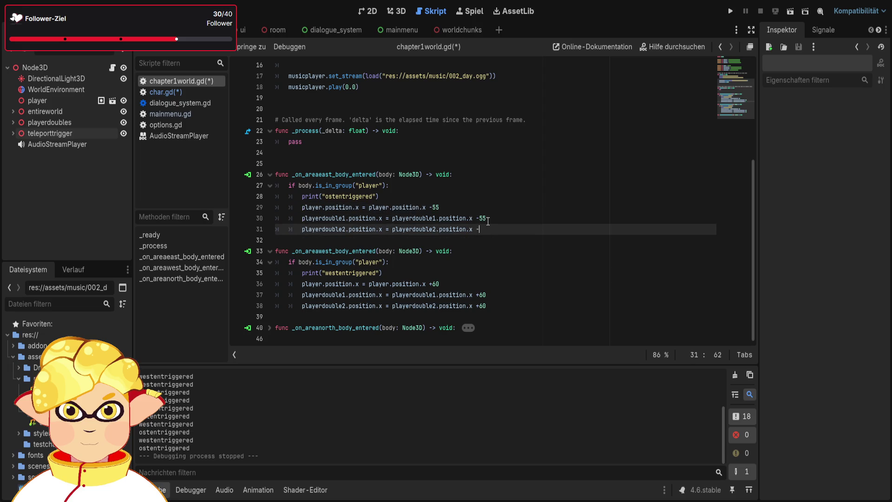
Set the west offsets on lines 36–38 to +55, then save and run the current scene.
{"action": "key", "text": "Down"}
{"action": "key", "text": "Down"}
{"action": "key", "text": "Down"}
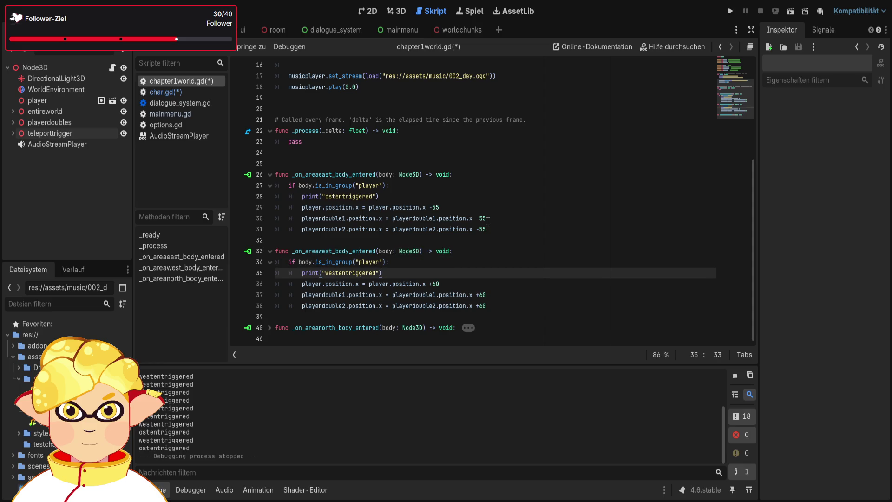
{"action": "type", "text": "55"}
{"action": "key", "text": "Down"}
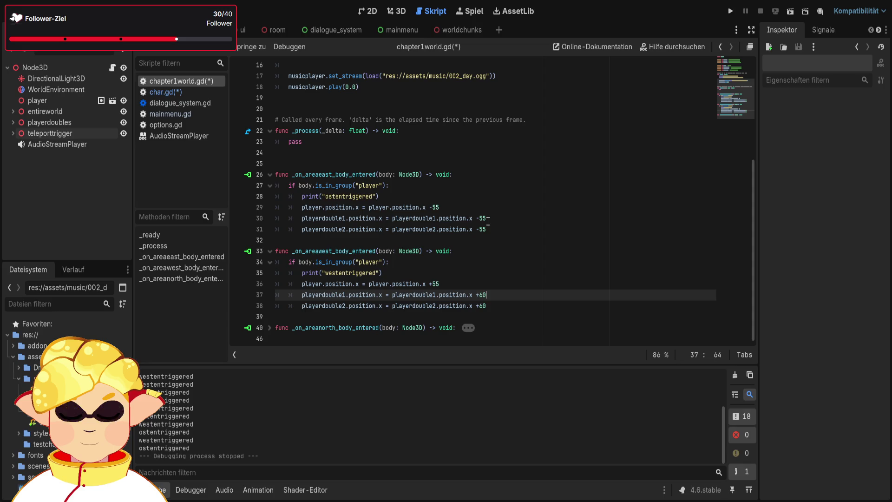
{"action": "key", "text": "Down"}
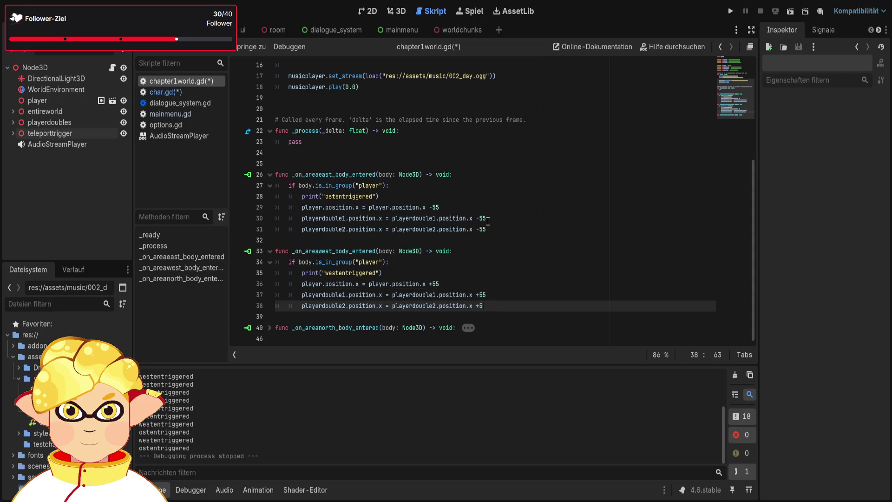
{"action": "key", "text": "Up"}
{"action": "key", "text": "Up"}
{"action": "key", "text": "F6"}
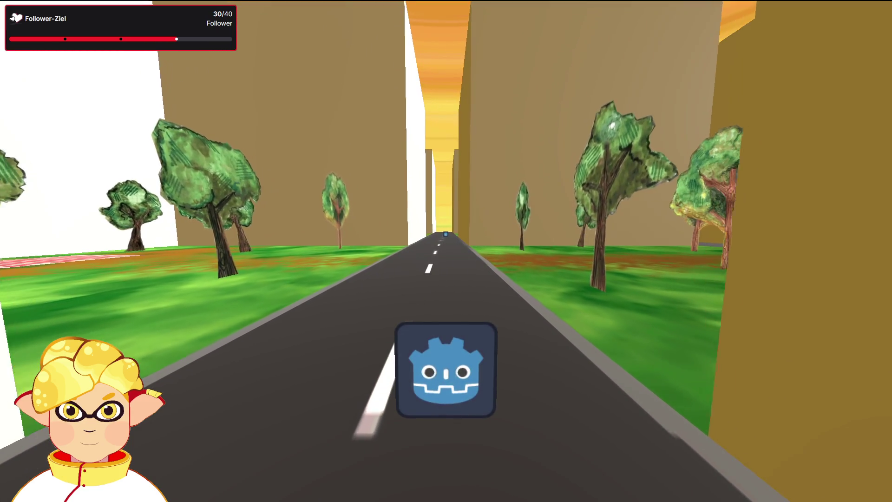
Close the running game after test-driving the road.
{"action": "key", "text": "F8"}
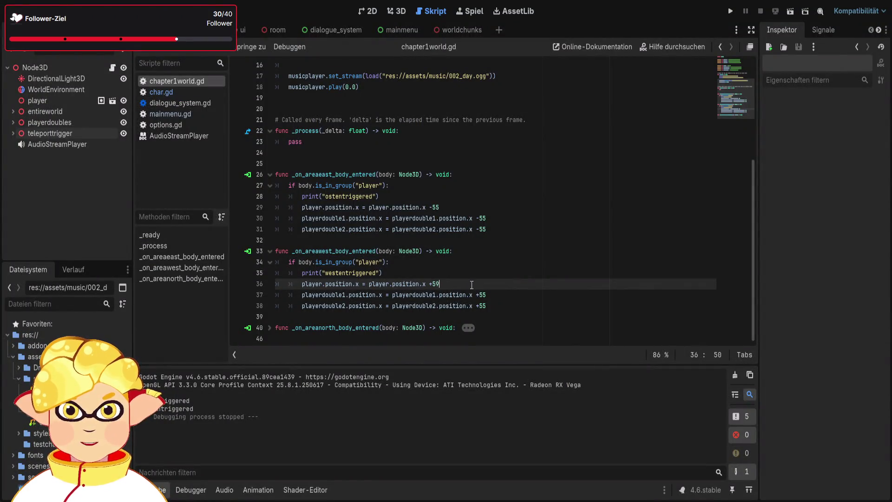
Change the east offsets to -59 and west offsets to +59 on lines 29–31 and 36–38.
{"action": "left_click", "coordinate": [495, 295]}
{"action": "left_click", "coordinate": [518, 307]}
{"action": "key", "text": "BackSpace"}
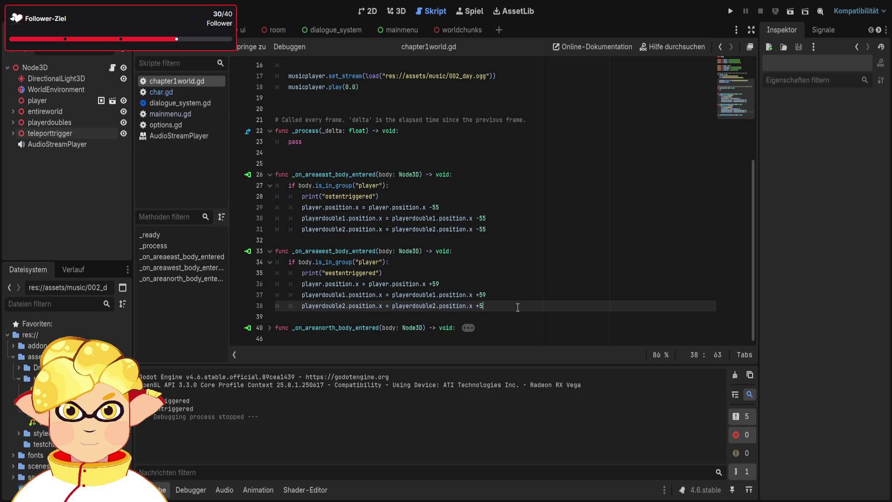
{"action": "left_click", "coordinate": [502, 229]}
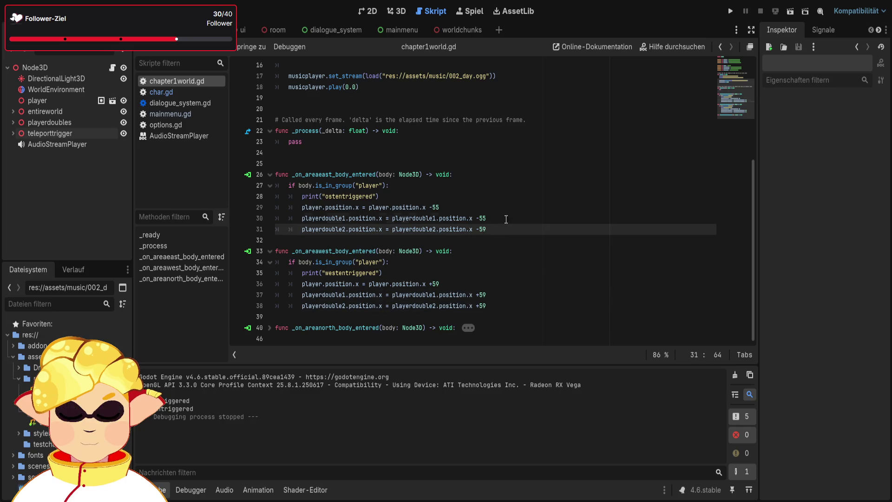
{"action": "left_click", "coordinate": [506, 218]}
{"action": "left_click", "coordinate": [501, 209]}
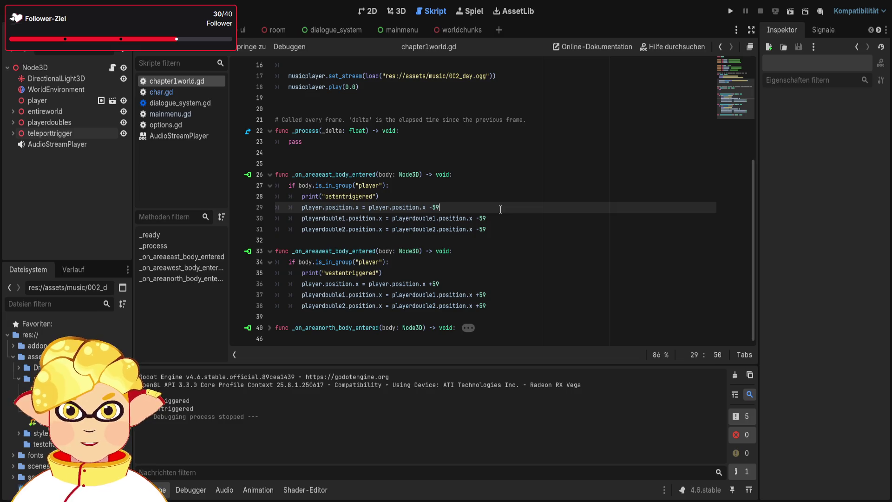
Run the current scene, walk forward along the road, then stop the game.
{"action": "left_click", "coordinate": [786, 8]}
{"action": "key", "text": "w"}
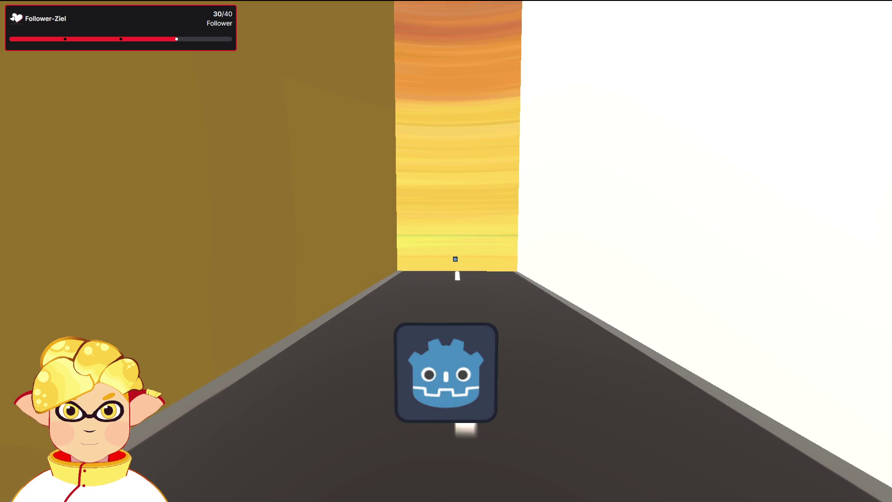
{"action": "key", "text": "F8"}
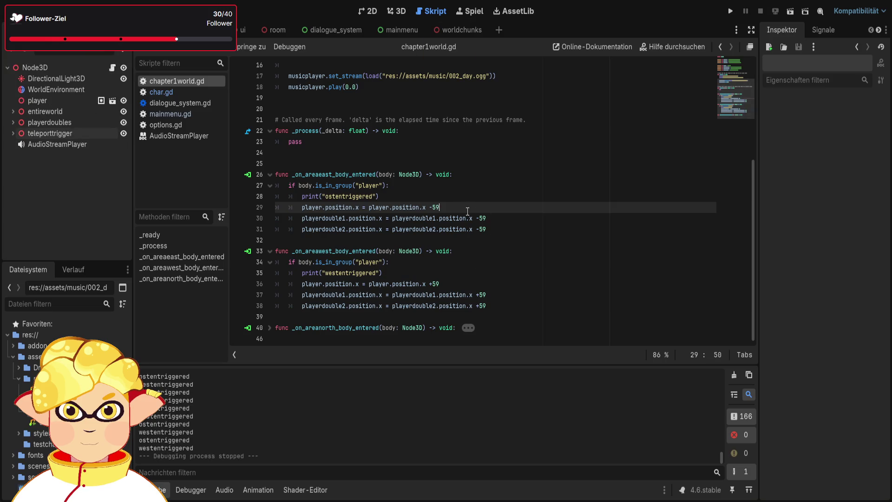
Set all east teleport offsets to -58 and all west offsets to +58.
{"action": "left_click", "coordinate": [499, 220]}
{"action": "key", "text": "BackSpace"}
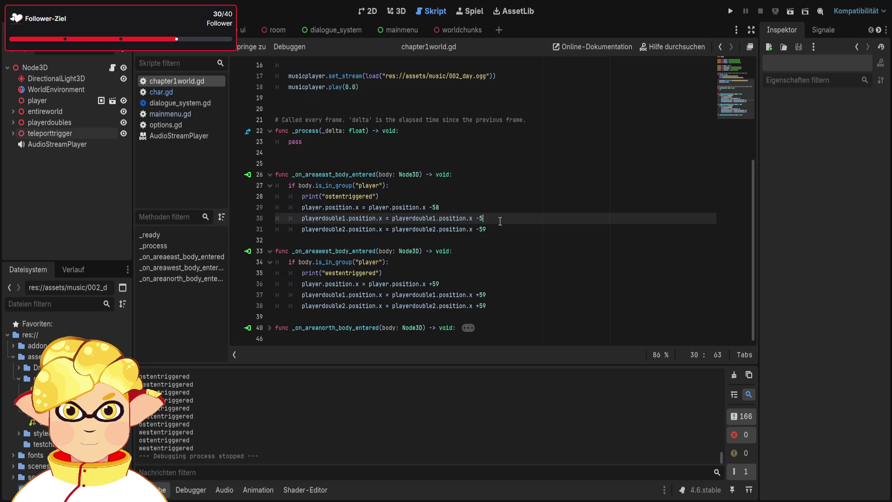
{"action": "left_click", "coordinate": [502, 230]}
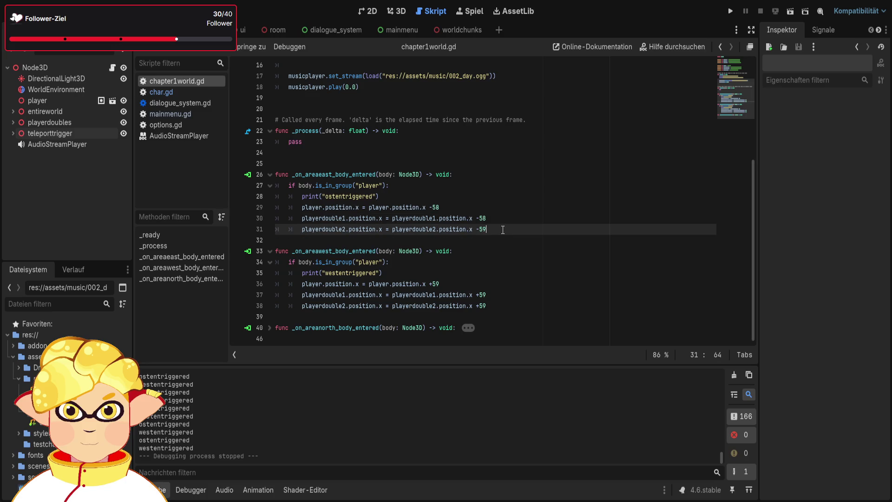
{"action": "left_click", "coordinate": [464, 286]}
{"action": "left_click", "coordinate": [502, 295]}
{"action": "key", "text": "BackSpace"}
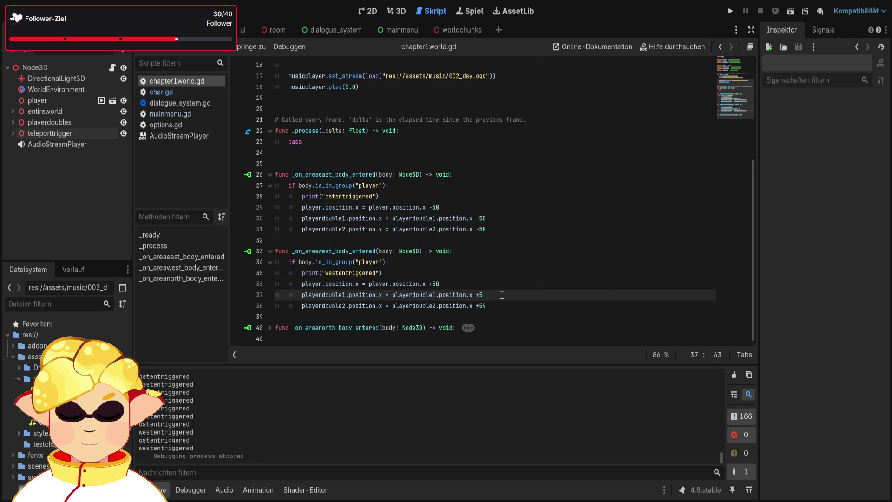
{"action": "left_click", "coordinate": [503, 305]}
{"action": "key", "text": "BackSpace"}
{"action": "key", "text": "BackSpace"}
{"action": "type", "text": "8"}
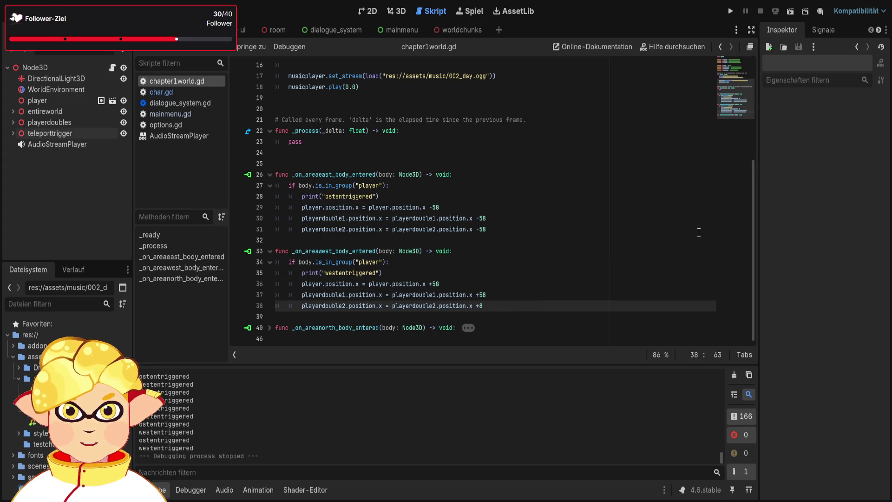
{"action": "key", "text": "BackSpace"}
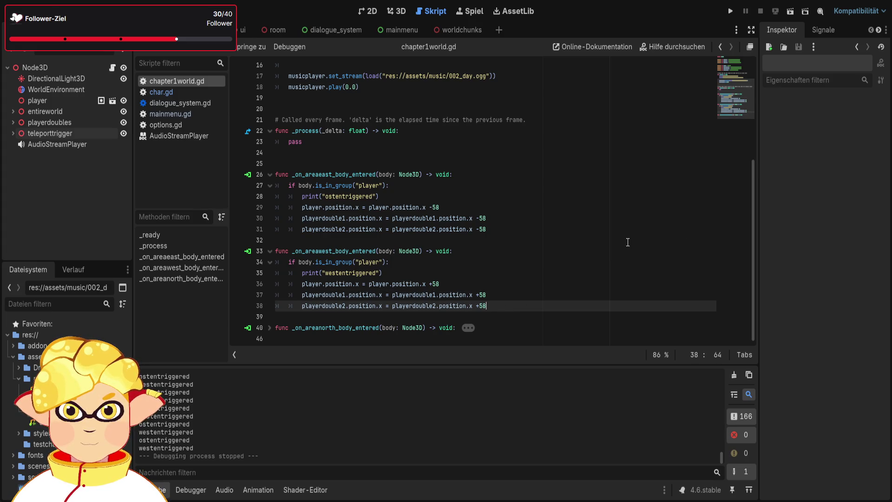
Remove the stray indentation from blank line 32 and run the game.
{"action": "left_click_drag", "start_coordinate": [644, 240], "coordinate": [636, 261]}
{"action": "left_click", "coordinate": [636, 238]}
{"action": "key", "text": "BackSpace"}
{"action": "scroll", "coordinate": [163, 436], "scroll_direction": "up", "scroll_amount": 2}
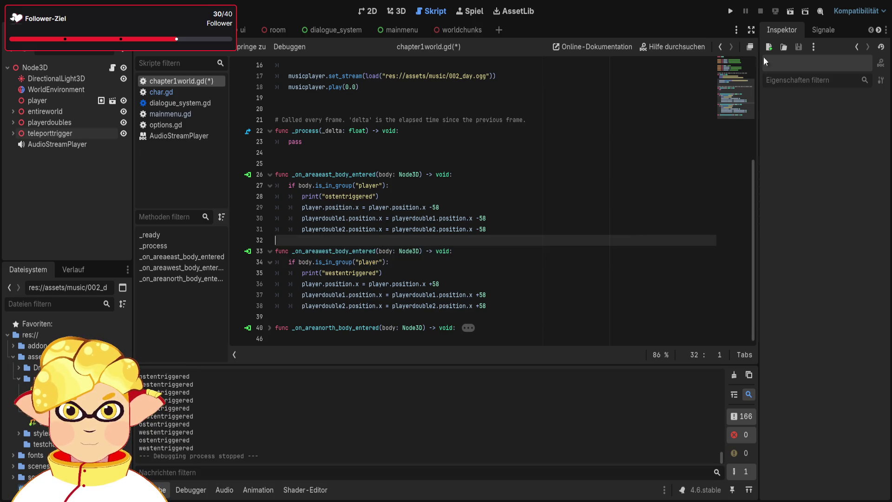
{"action": "left_click", "coordinate": [791, 12]}
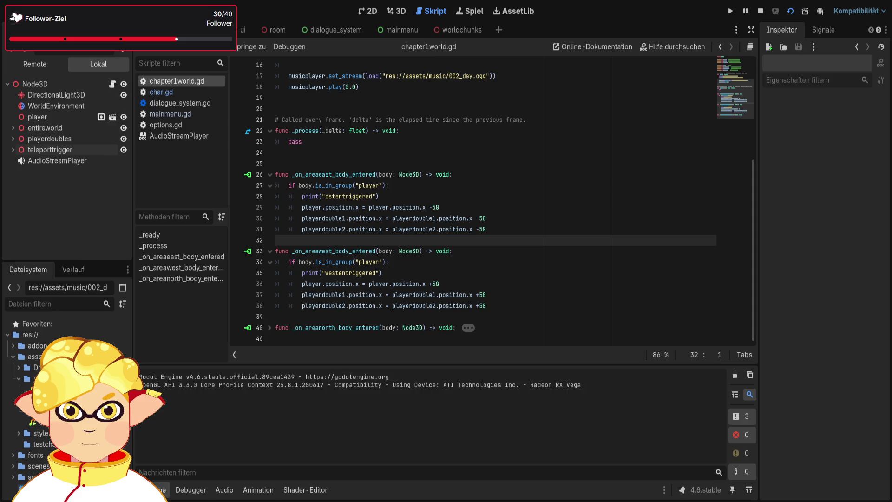
Walk the player from the tree avenue onto the road and along it past the buildings.
{"action": "key", "text": "w"}
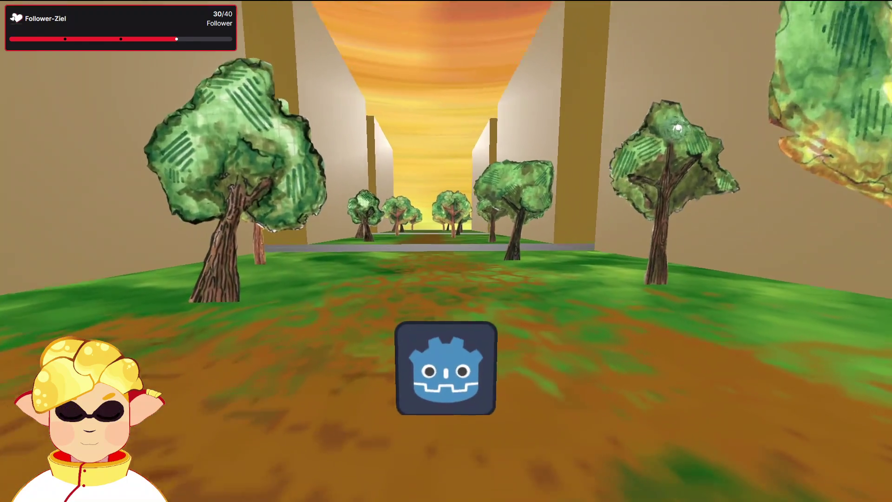
{"action": "key", "text": "w"}
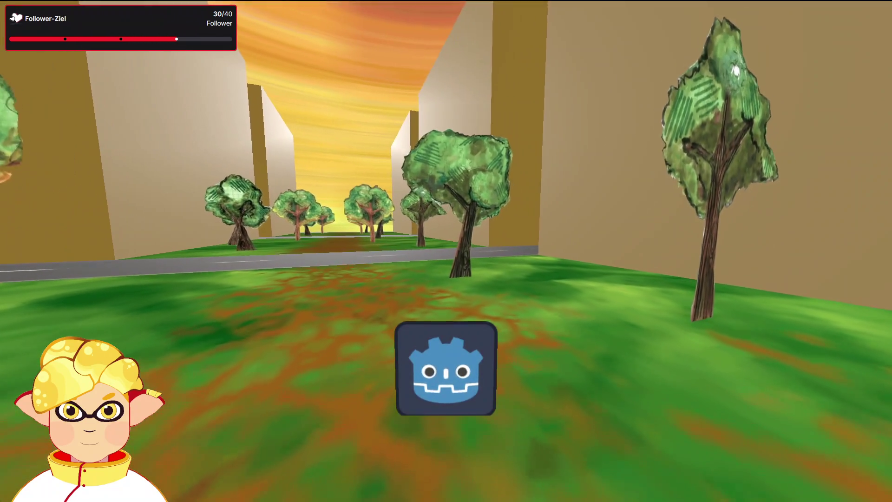
{"action": "key", "text": "w"}
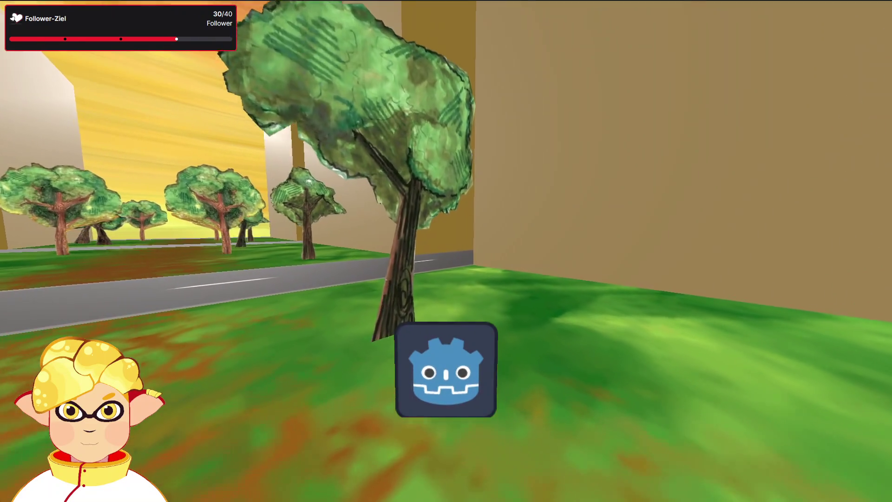
{"action": "key", "text": "w"}
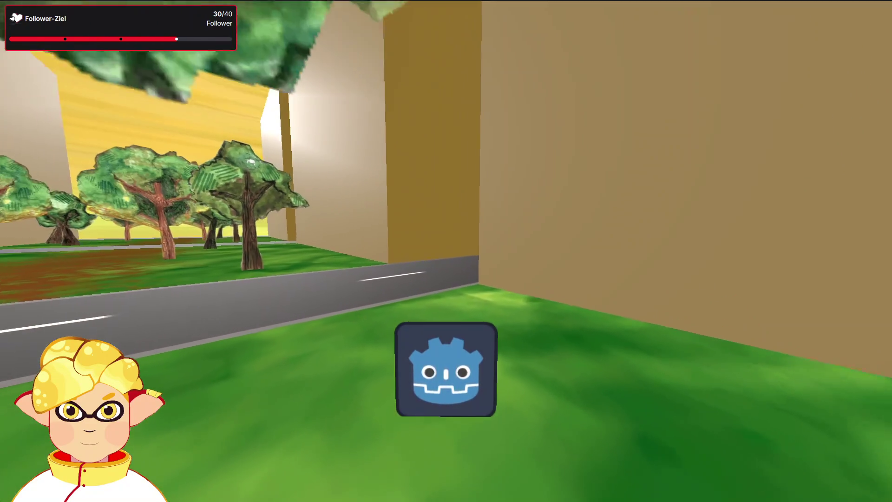
{"action": "key", "text": "a"}
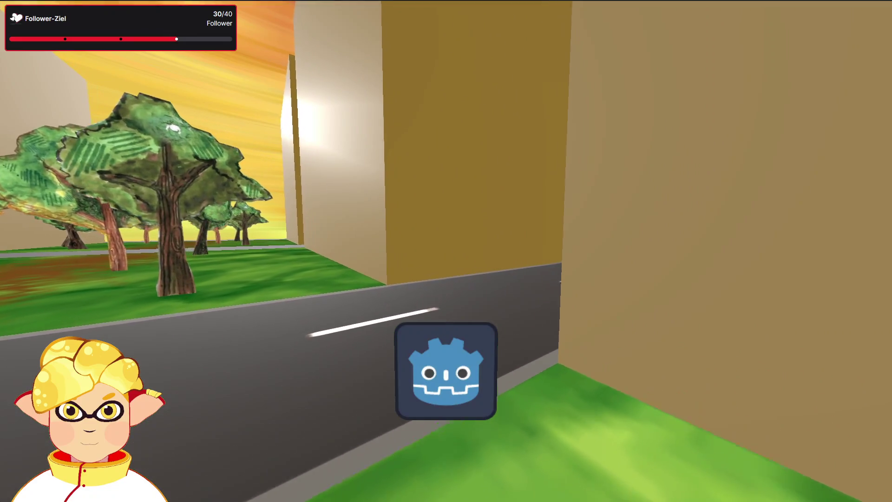
{"action": "key", "text": "w"}
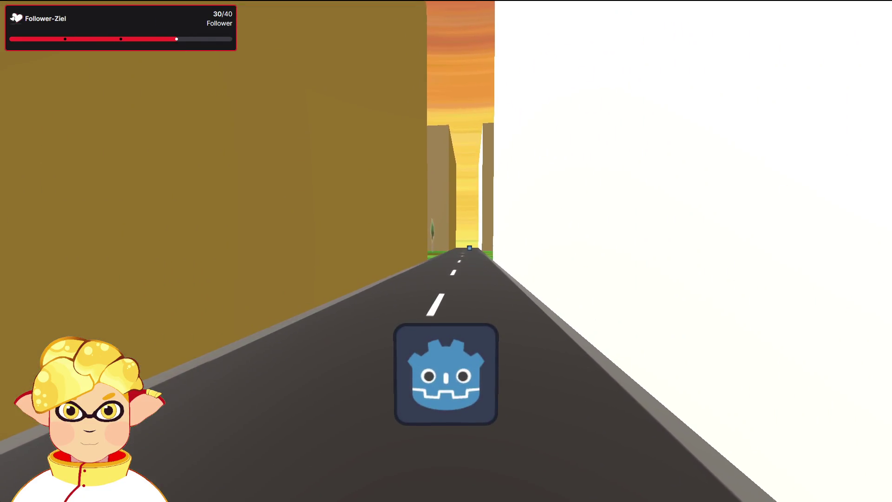
{"action": "key", "text": "w"}
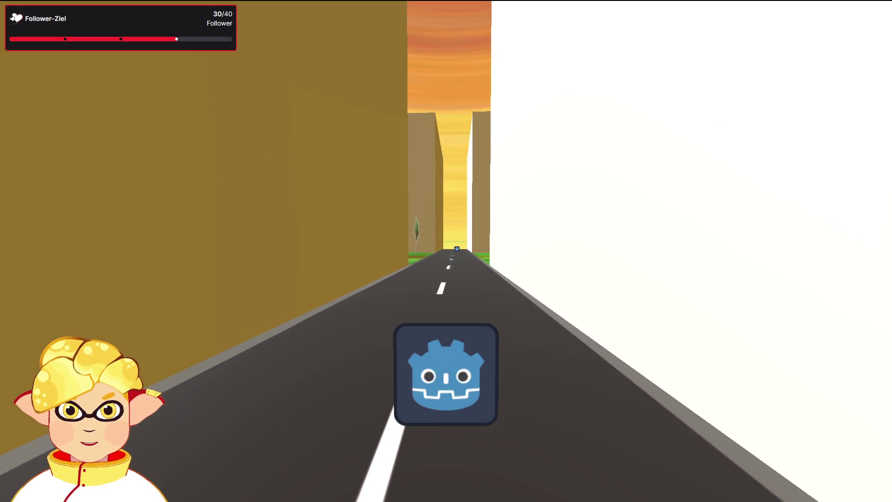
{"action": "key", "text": "w"}
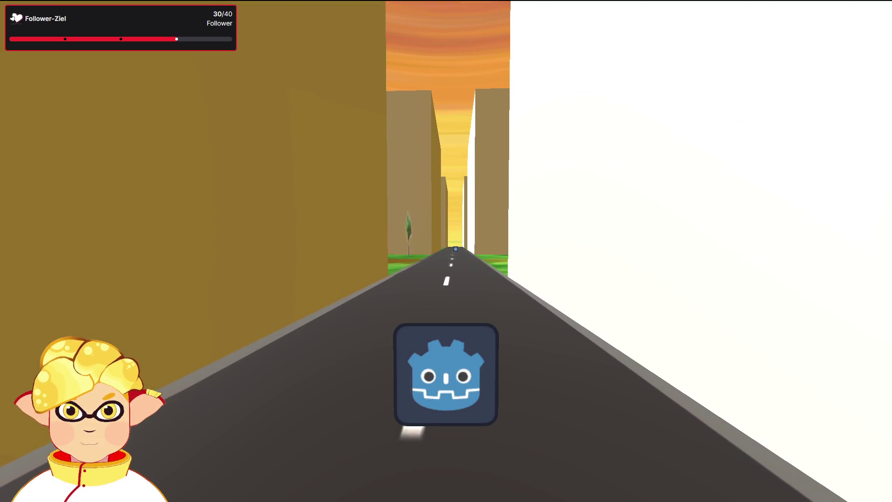
{"action": "key", "text": "w"}
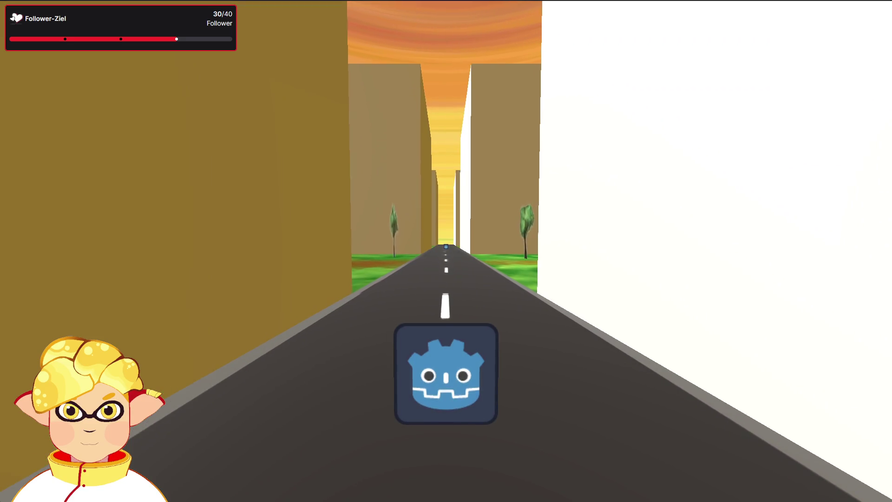
{"action": "key", "text": "a"}
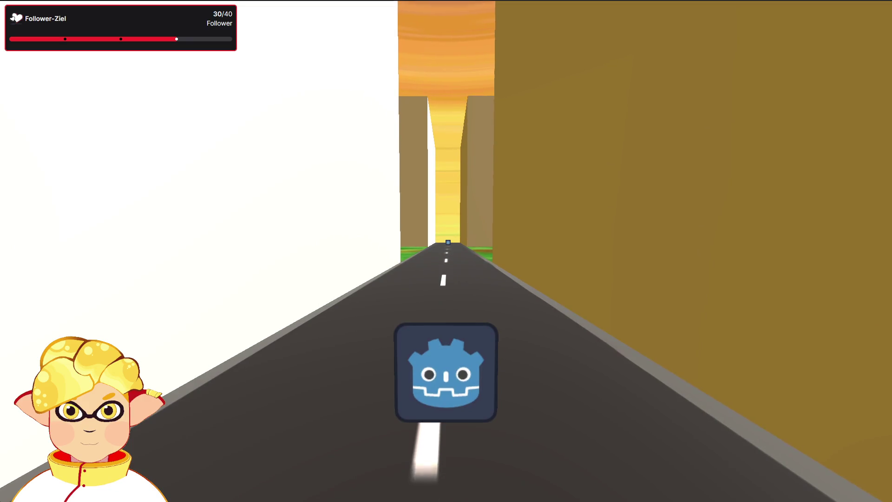
{"action": "key", "text": "w"}
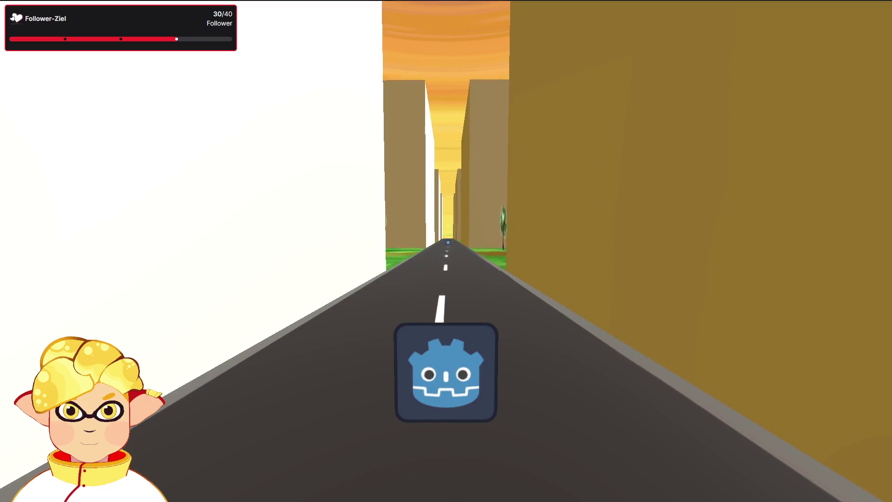
{"action": "key", "text": "s"}
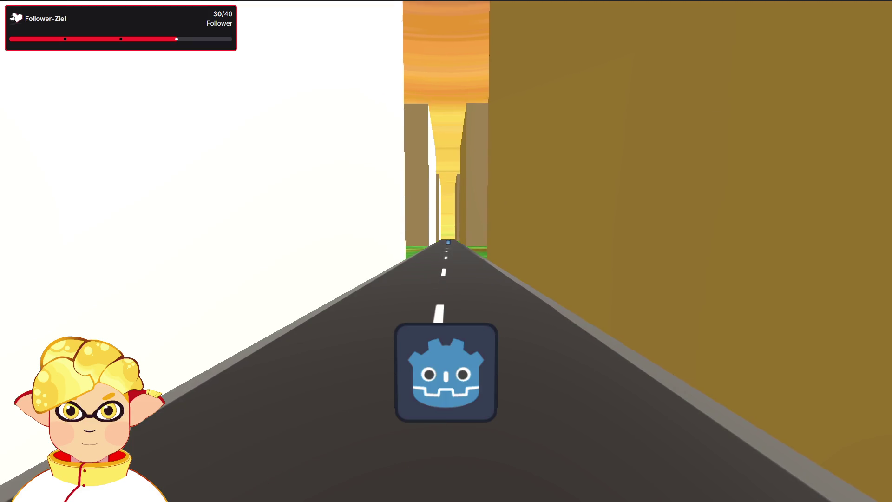
{"action": "key", "text": "a"}
{"action": "key", "text": "d"}
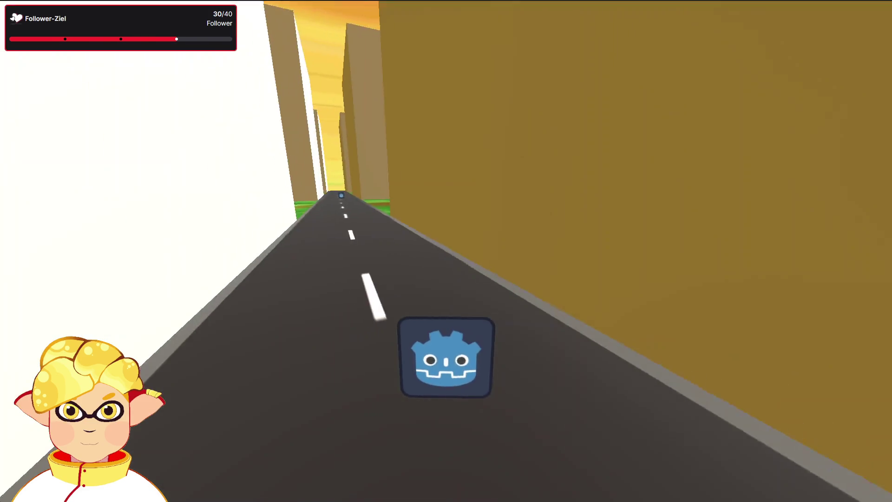
{"action": "key", "text": "w"}
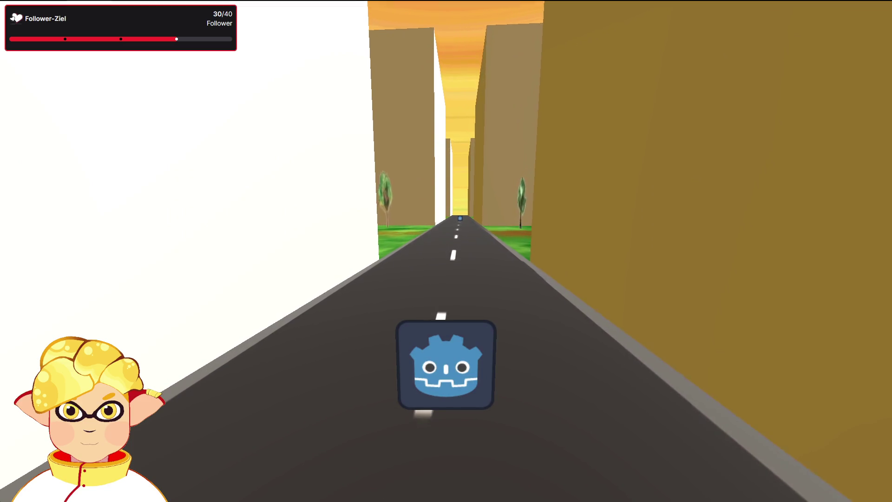
Turn around, walk back into the tree-lined area and across the road, then stop the game.
{"action": "key", "text": "d"}
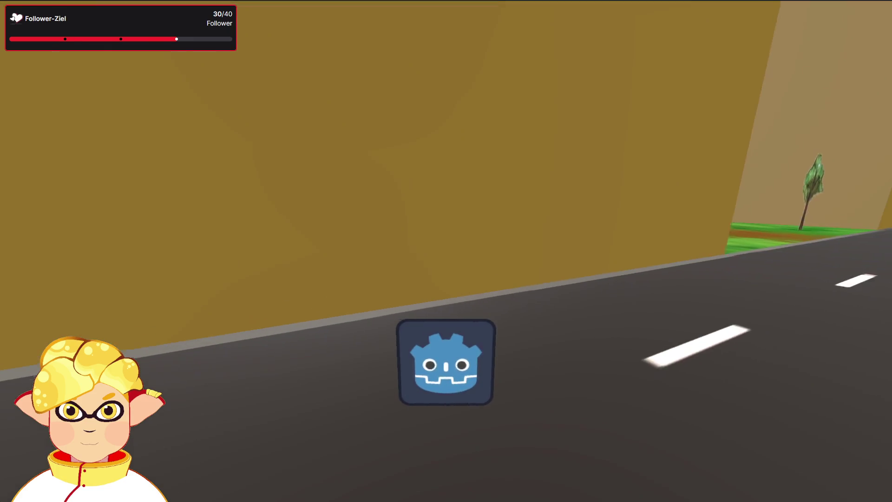
{"action": "key", "text": "w"}
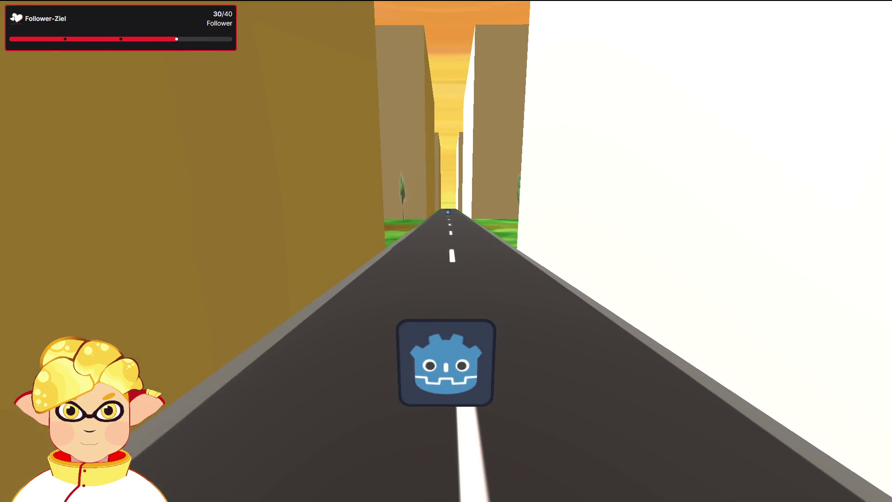
{"action": "key", "text": "w"}
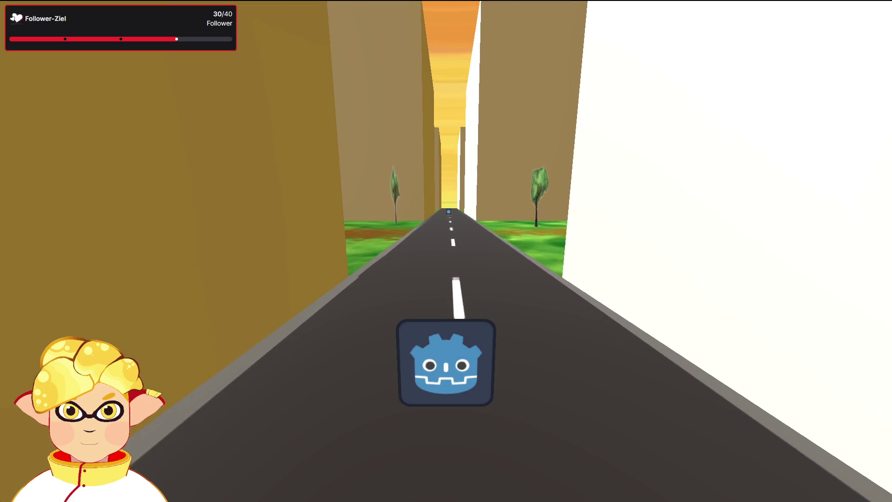
{"action": "key", "text": "w"}
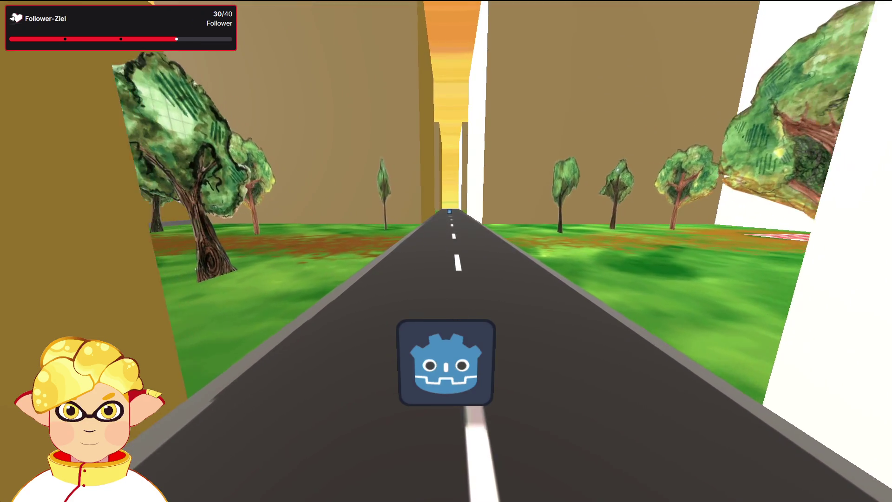
{"action": "key", "text": "w"}
{"action": "key", "text": "d"}
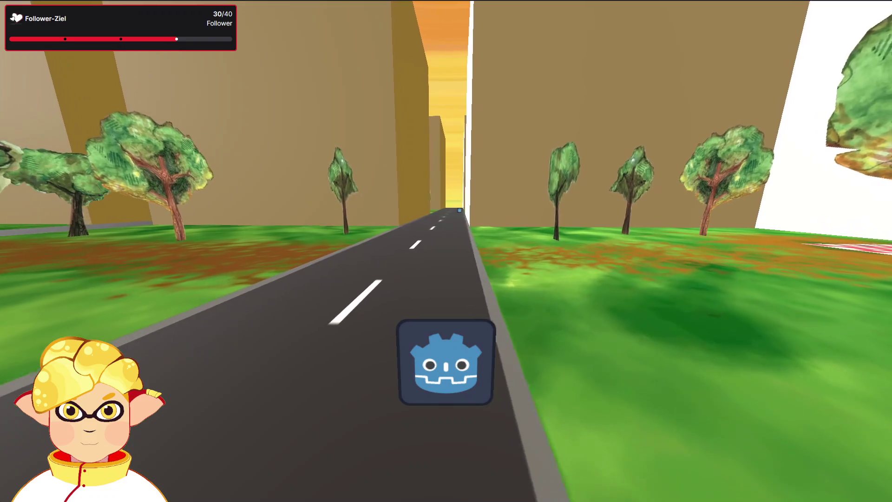
{"action": "key", "text": "w"}
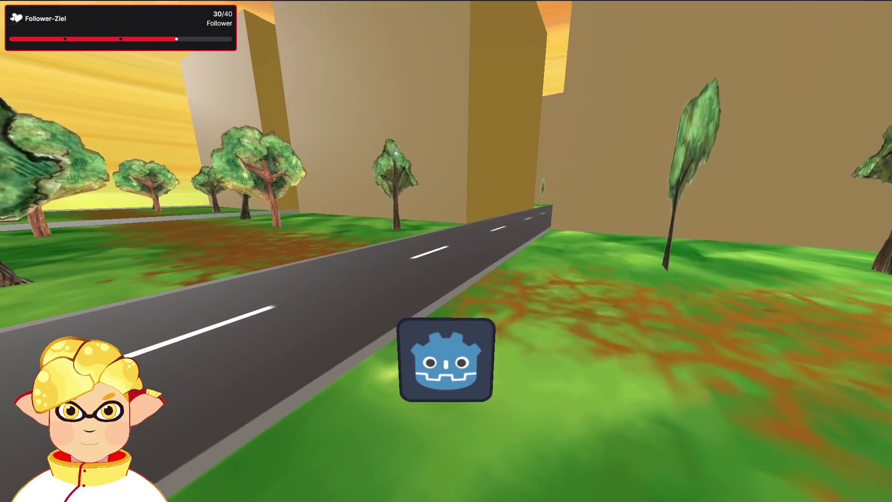
{"action": "key", "text": "a"}
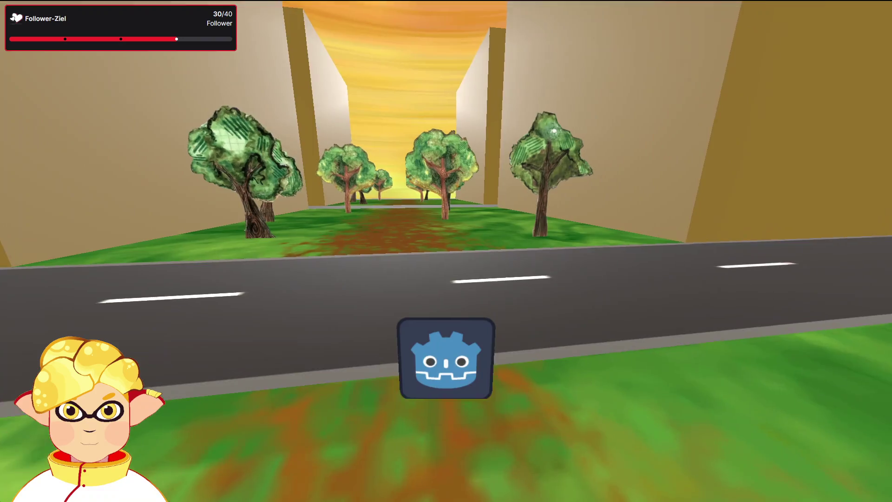
{"action": "key", "text": "w"}
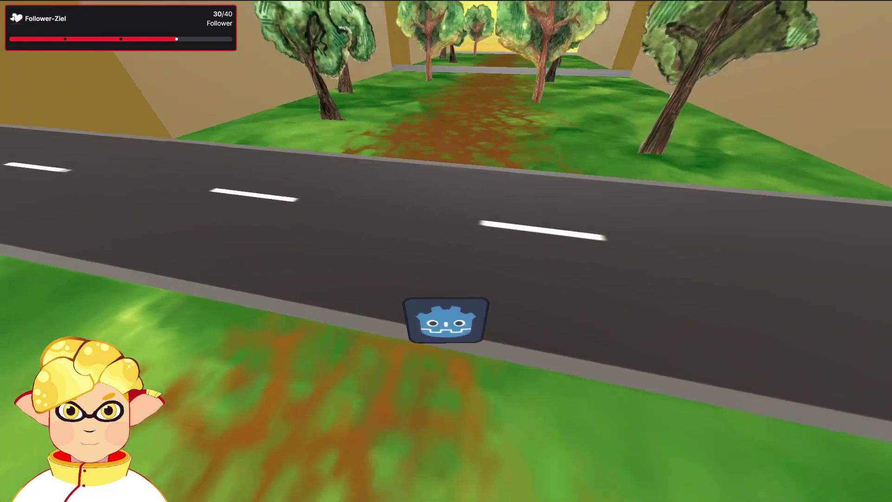
{"action": "key", "text": "w"}
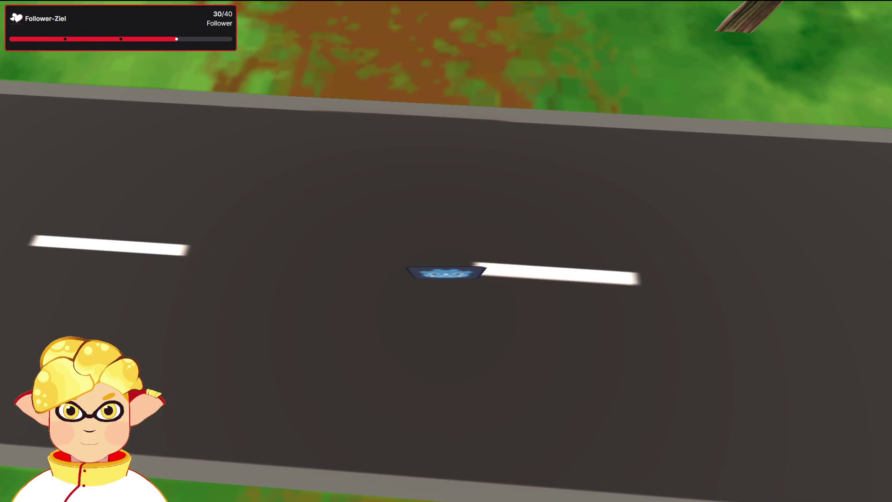
{"action": "key", "text": "s"}
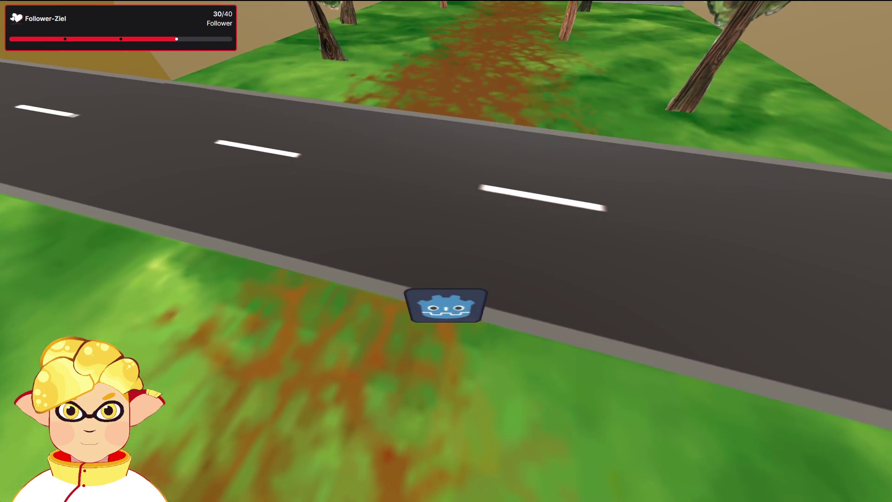
{"action": "key", "text": "s"}
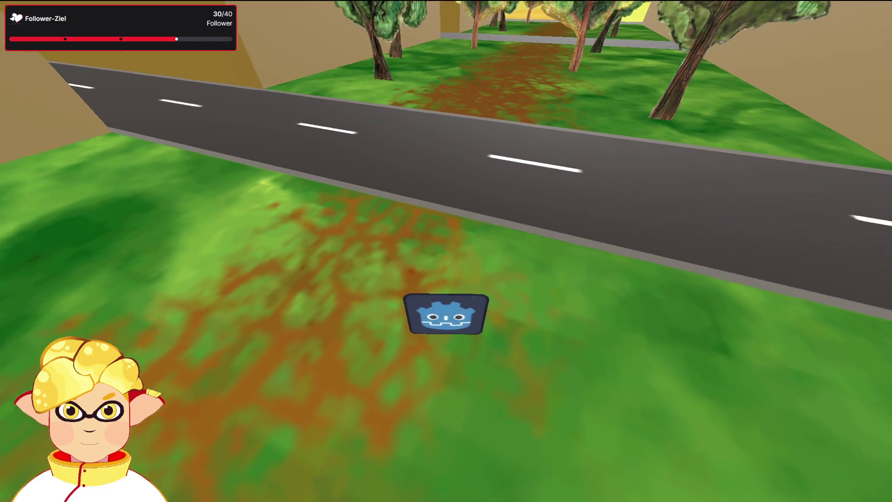
{"action": "key", "text": "a"}
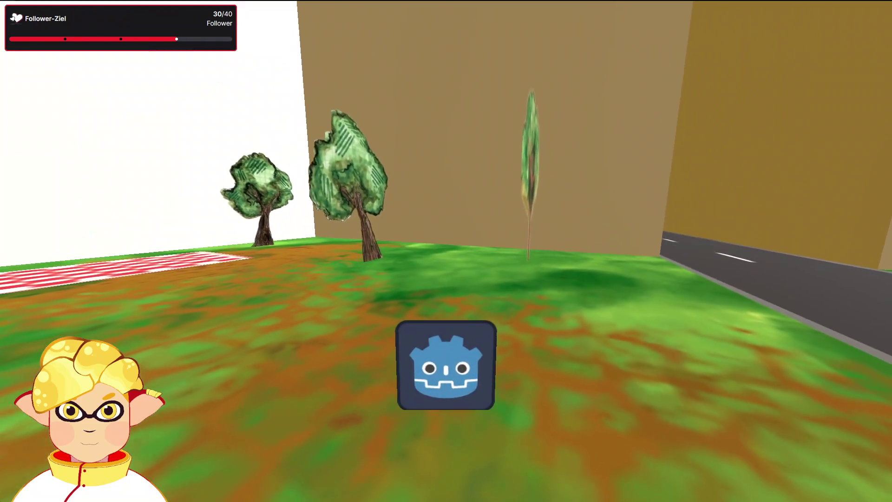
{"action": "key", "text": "d"}
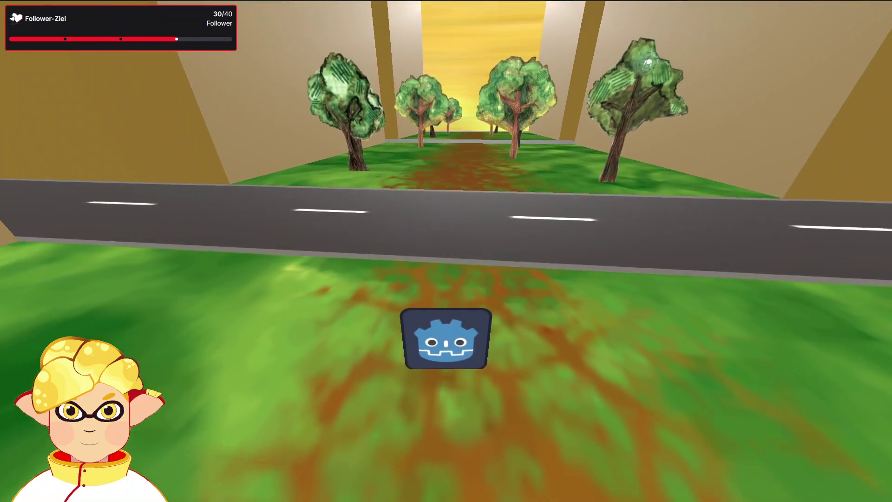
{"action": "key", "text": "w"}
{"action": "key", "text": "a"}
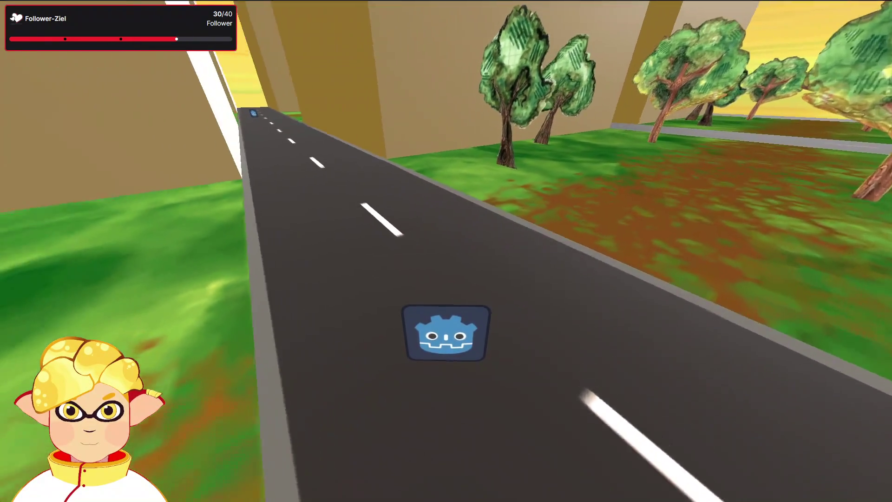
{"action": "key", "text": "d"}
{"action": "key", "text": "w"}
{"action": "key", "text": "d"}
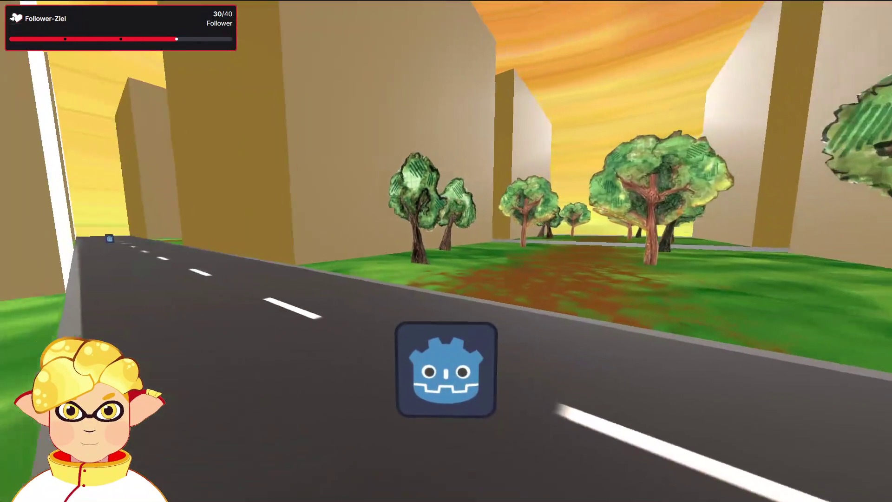
{"action": "key", "text": "a"}
{"action": "key", "text": "d"}
{"action": "key", "text": "d"}
{"action": "key", "text": "a"}
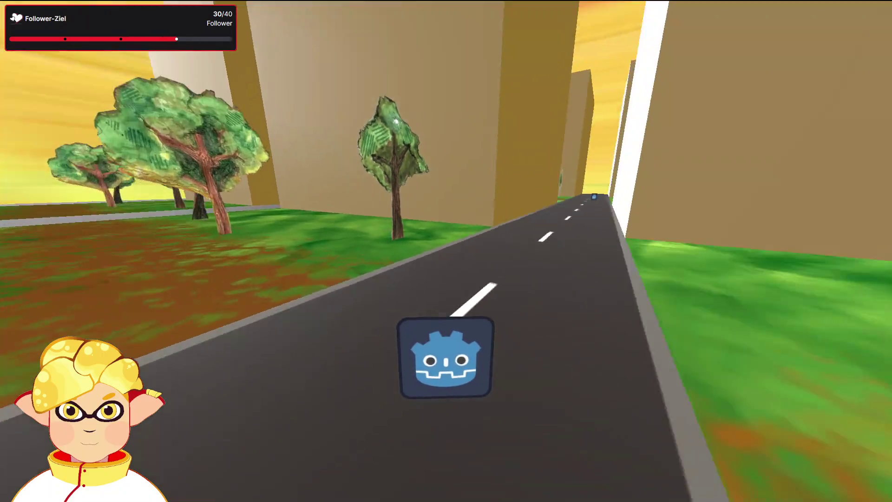
{"action": "key", "text": "d"}
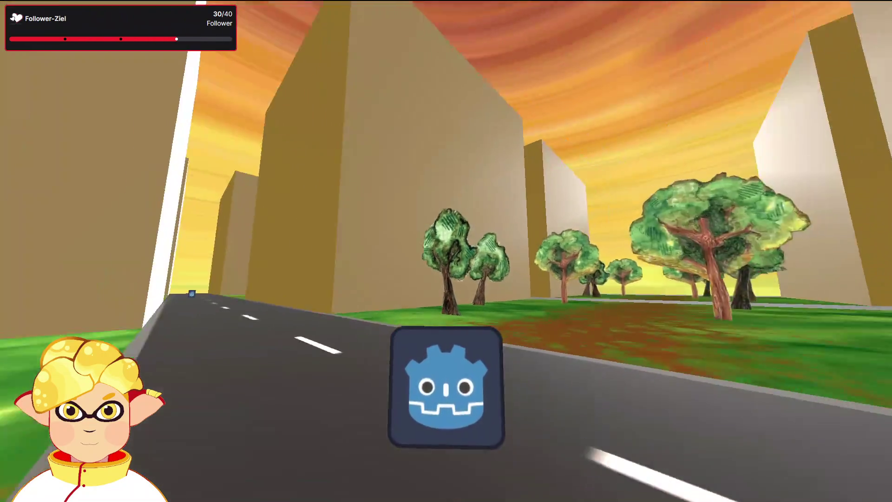
{"action": "key", "text": "d"}
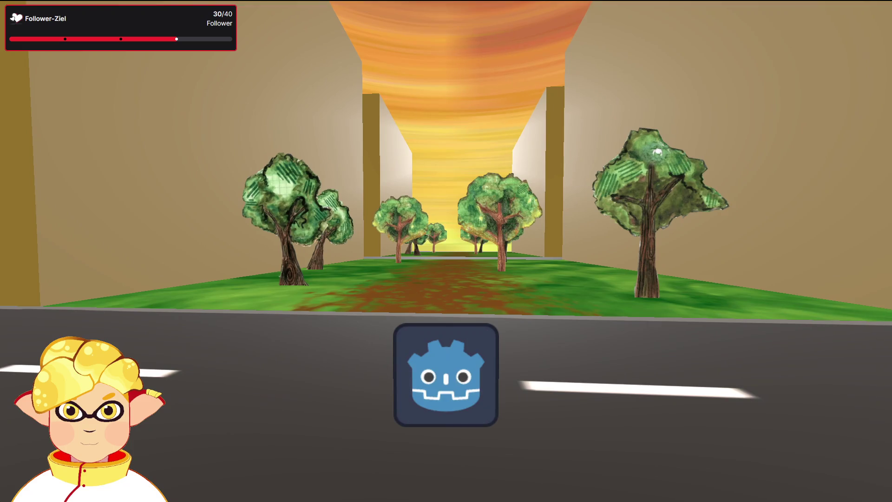
{"action": "key", "text": "s"}
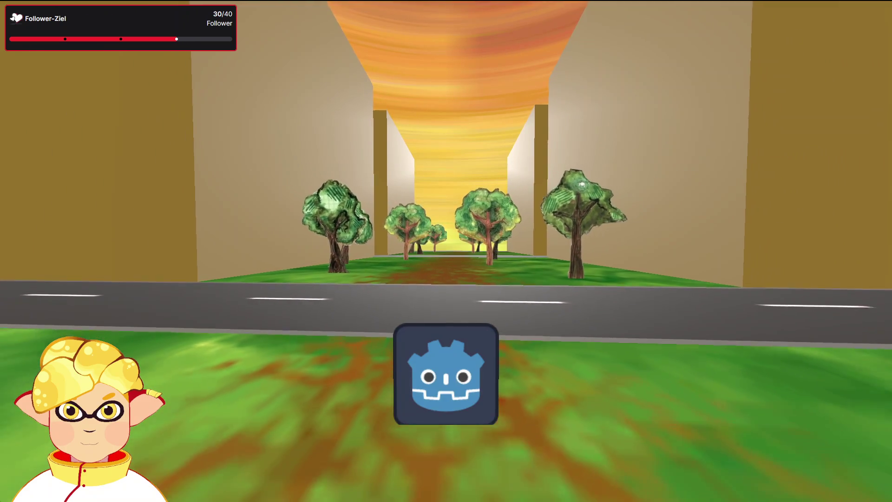
{"action": "key", "text": "F8"}
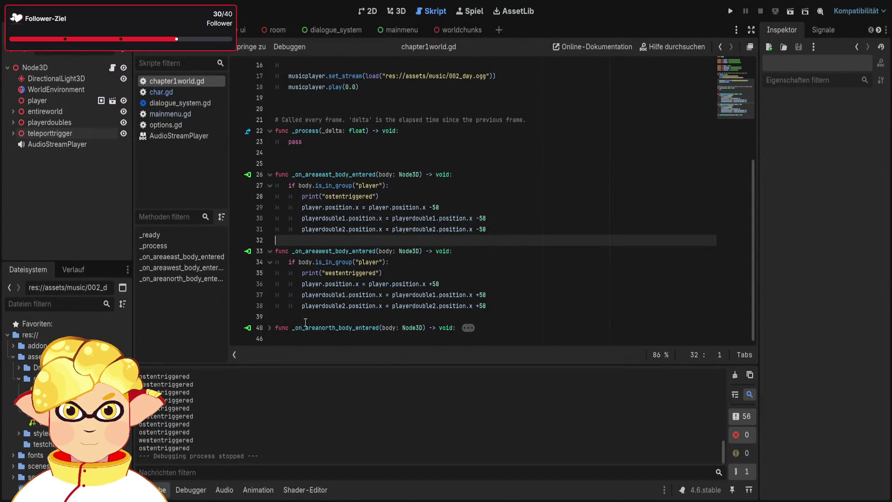
Change the north trigger's +19 offsets to +38 on lines 43–45 and run the game.
{"action": "scroll", "coordinate": [380, 282], "scroll_direction": "down", "scroll_amount": 2}
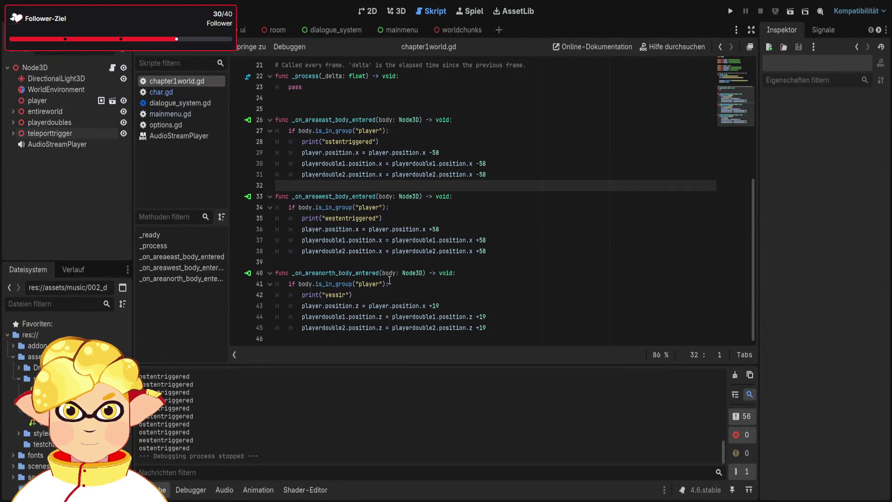
{"action": "left_click", "coordinate": [456, 308]}
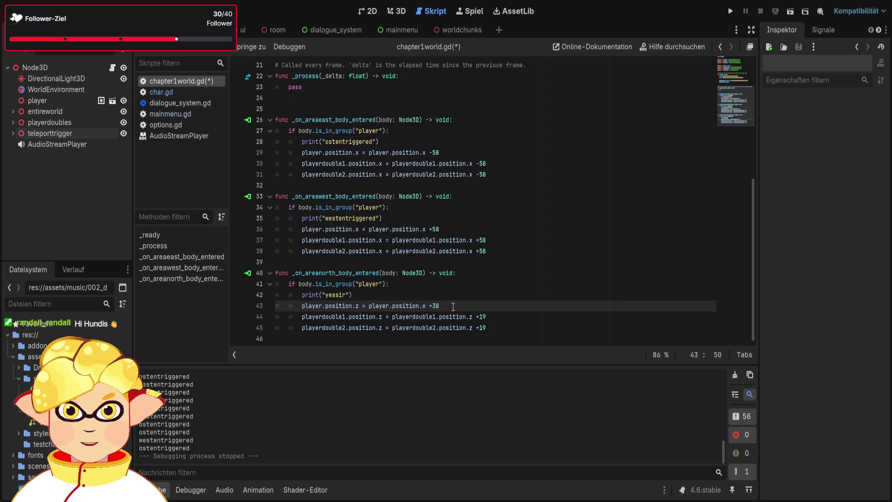
{"action": "double_click", "coordinate": [482, 316]}
{"action": "type", "text": "38"}
{"action": "left_click", "coordinate": [486, 329]}
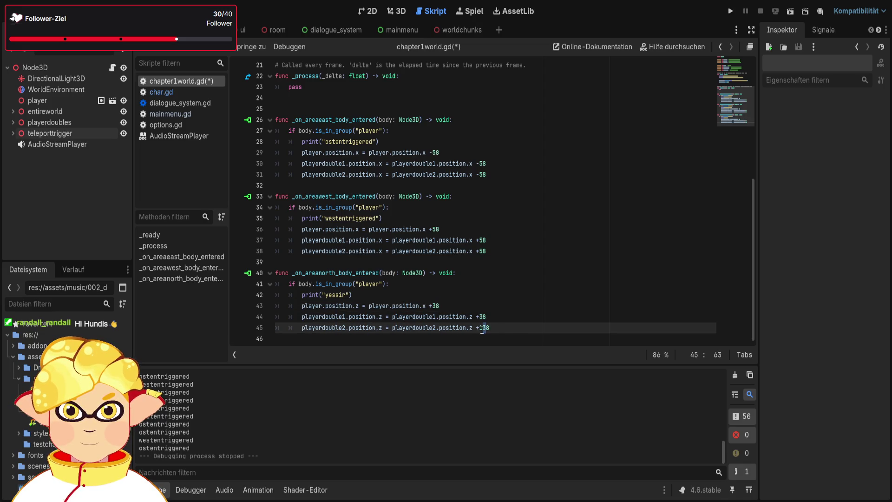
{"action": "left_click", "coordinate": [791, 12]}
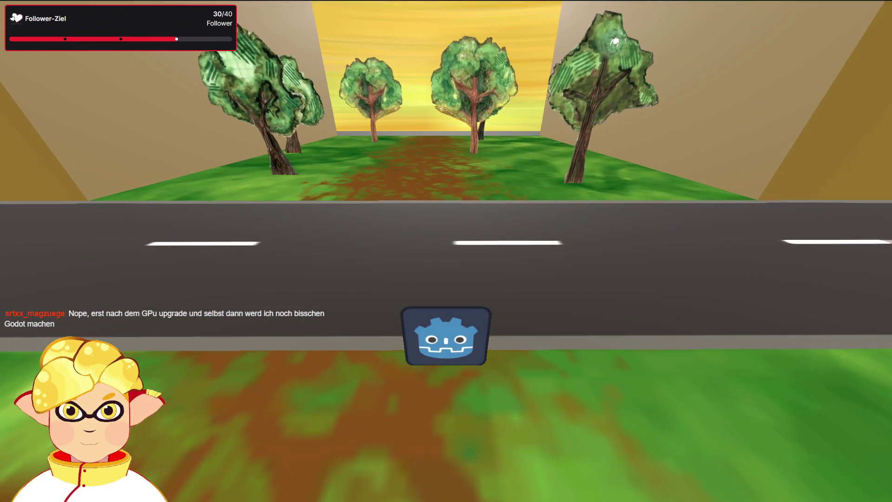
End the playtest of the +38 north teleport and return to chapter1world.gd.
{"action": "key", "text": "F8"}
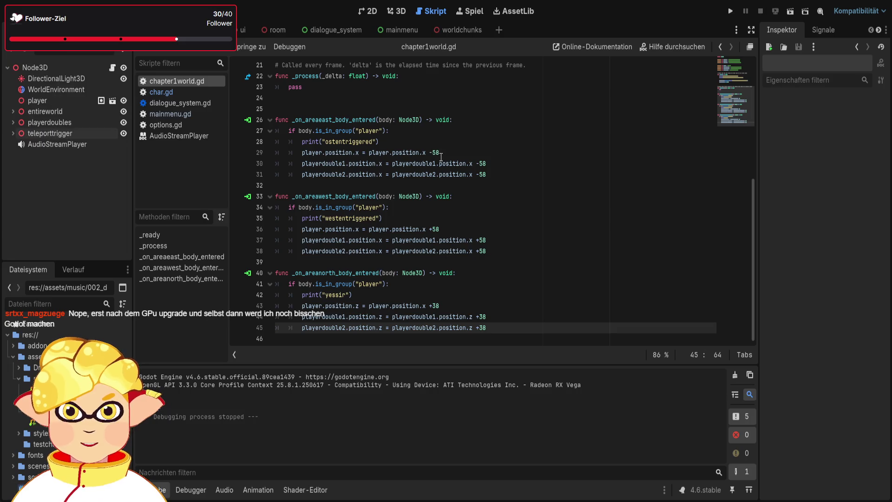
In the 3D view, resize areanorth's CollisionShape3D box so its Size Y is 30.
{"action": "left_click", "coordinate": [400, 10]}
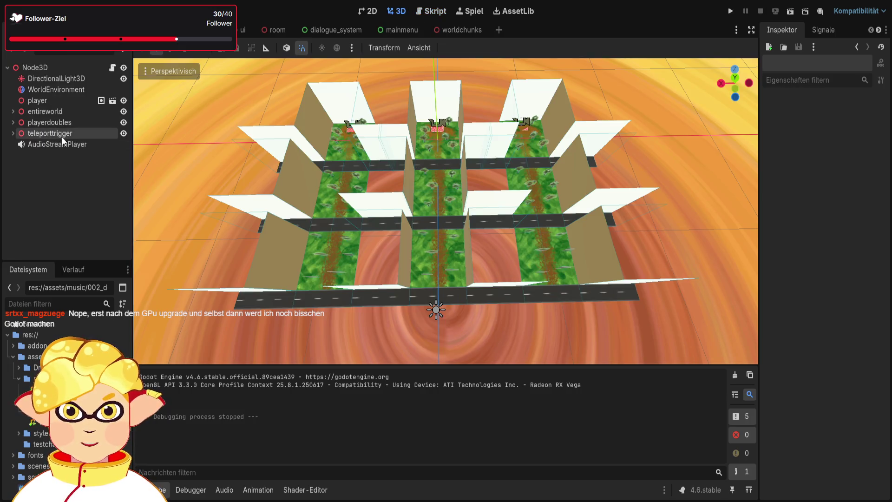
{"action": "left_click", "coordinate": [13, 134]}
{"action": "left_click", "coordinate": [47, 188]}
{"action": "key", "text": "f"}
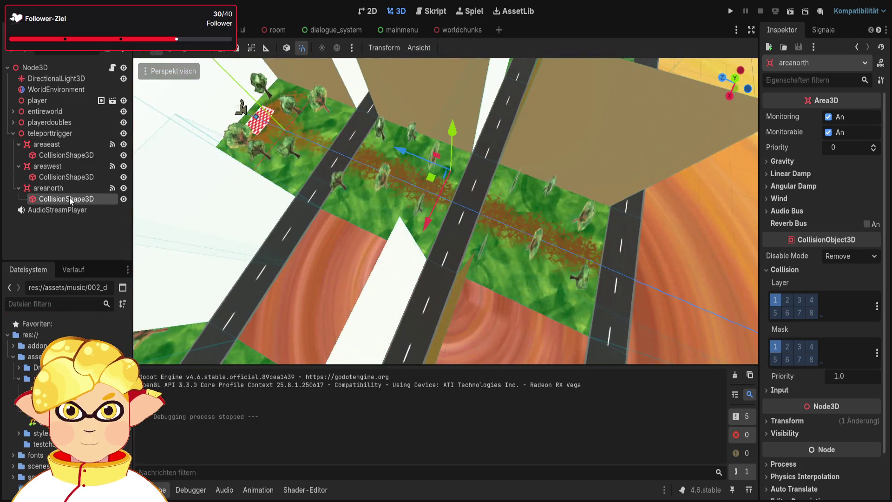
{"action": "left_click", "coordinate": [66, 199]}
{"action": "key", "text": "f"}
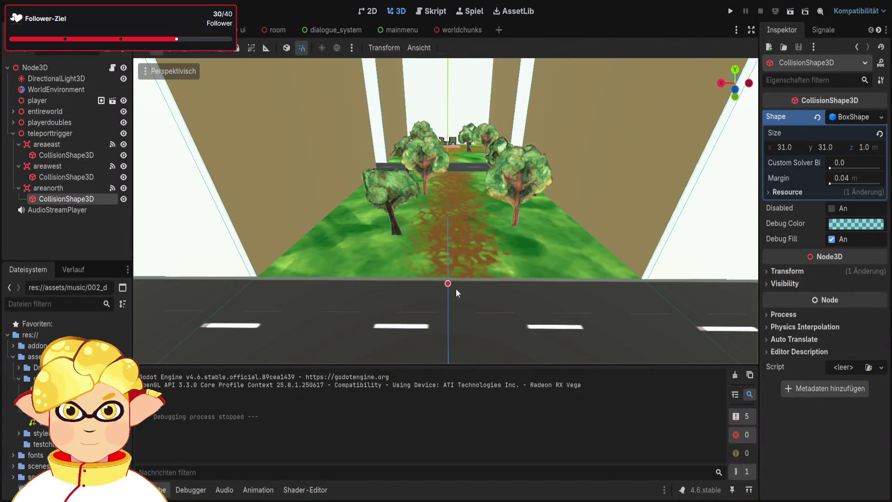
{"action": "mouse_move", "coordinate": [447, 263]}
{"action": "left_mouse_down"}
{"action": "mouse_move", "coordinate": [445, 255]}
{"action": "mouse_move", "coordinate": [444, 278]}
{"action": "left_mouse_up"}
{"action": "key", "text": "f"}
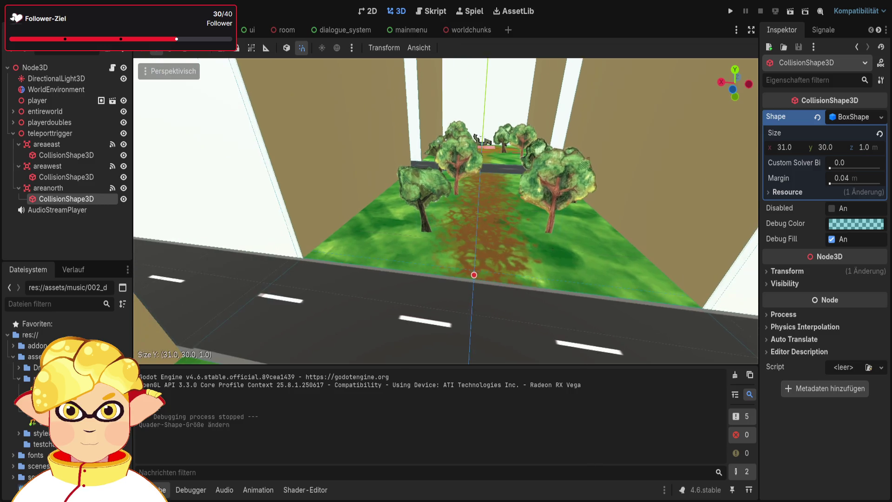
Check the collision box's transform and areanorth's signals, then go back to chapter1world.gd.
{"action": "left_click_drag", "start_coordinate": [456, 234], "coordinate": [459, 284]}
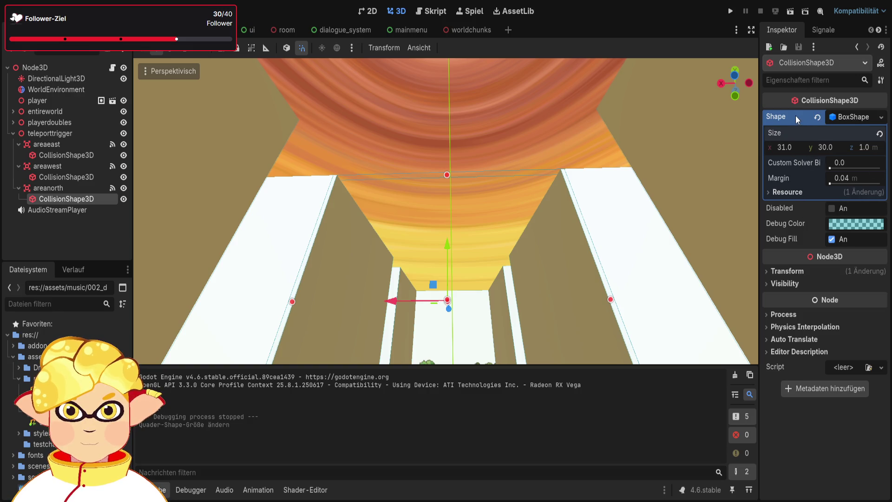
{"action": "left_click", "coordinate": [799, 270]}
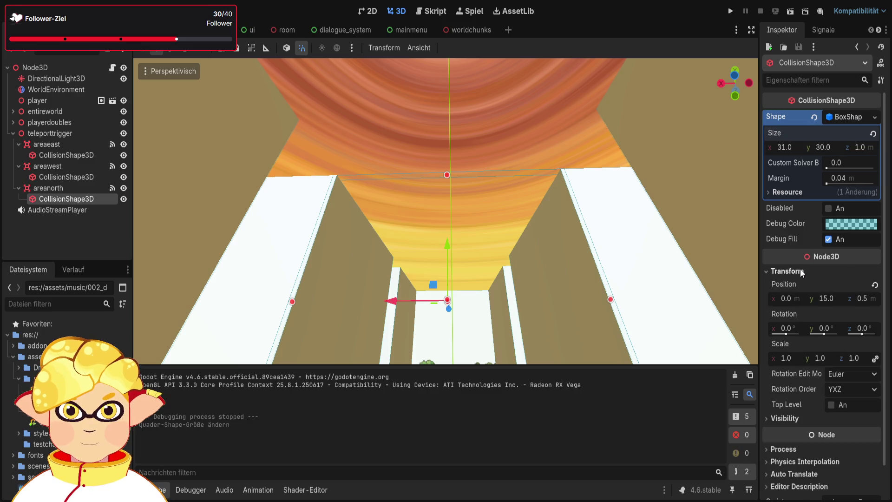
{"action": "scroll", "coordinate": [816, 299], "scroll_direction": "down", "scroll_amount": 1}
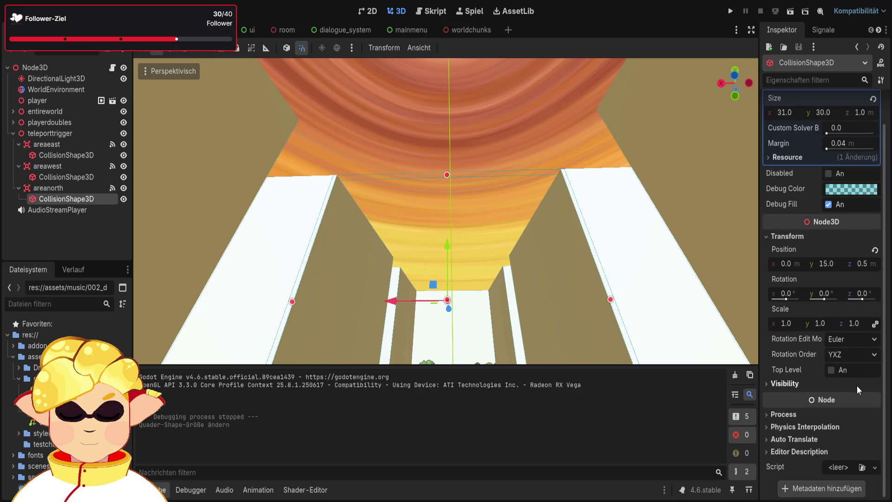
{"action": "left_click", "coordinate": [818, 383]}
{"action": "left_click", "coordinate": [801, 384]}
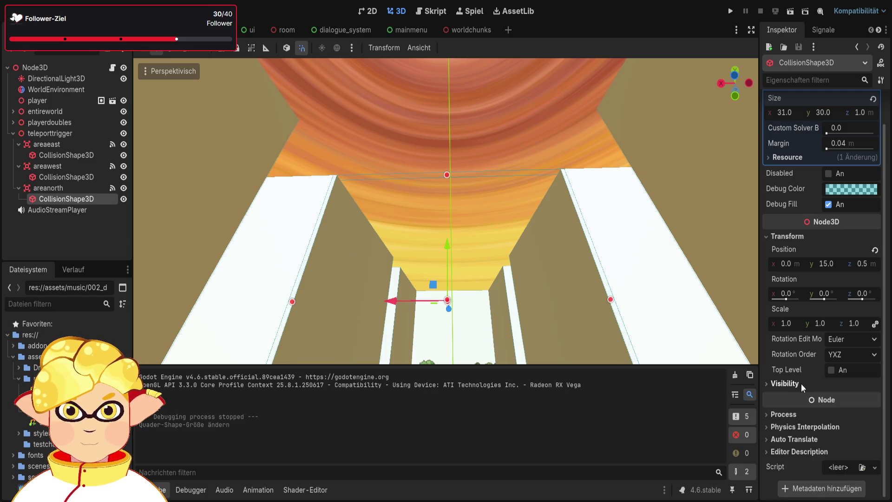
{"action": "left_click_drag", "start_coordinate": [660, 294], "coordinate": [660, 353]}
{"action": "scroll", "coordinate": [563, 260], "scroll_direction": "up", "scroll_amount": 5}
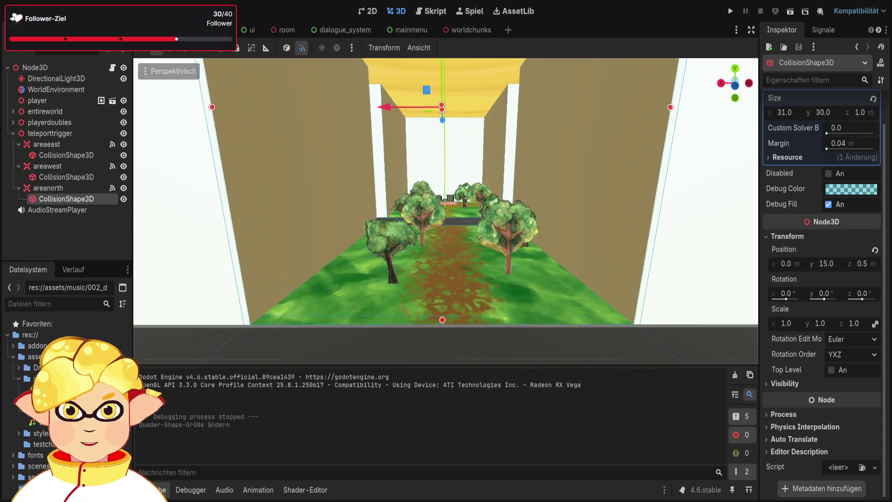
{"action": "left_click", "coordinate": [112, 188]}
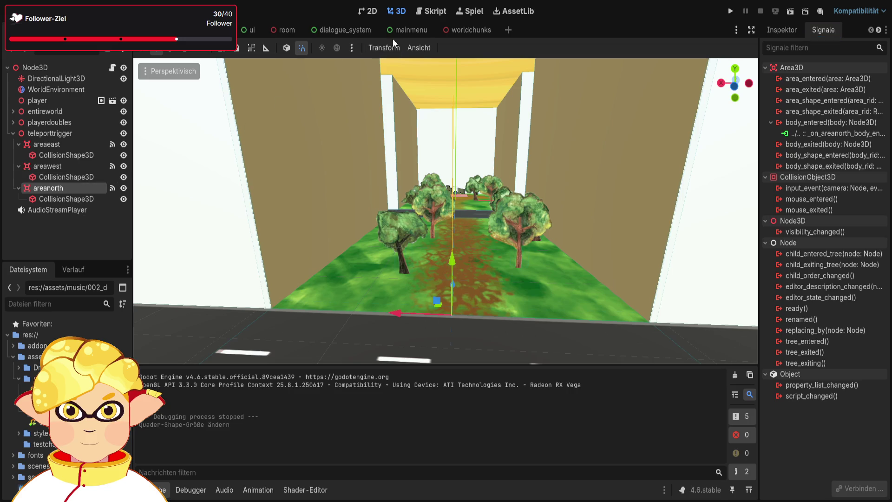
{"action": "left_click", "coordinate": [429, 11]}
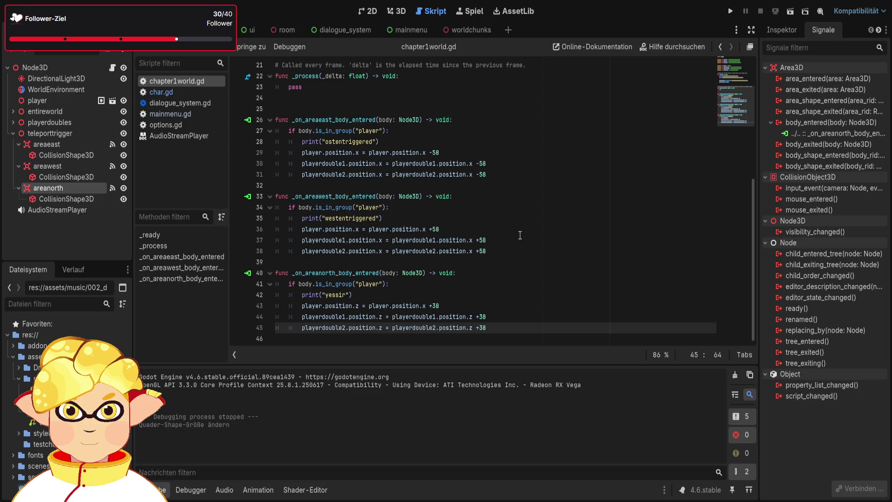
Playtest the resized north trigger by walking down the tree-lined corridor, then close the game.
{"action": "left_click", "coordinate": [790, 12]}
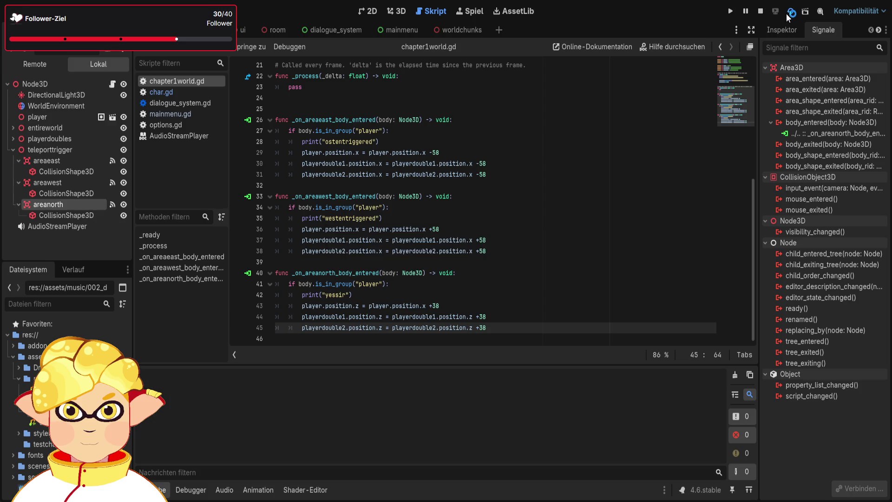
{"action": "key", "text": "w"}
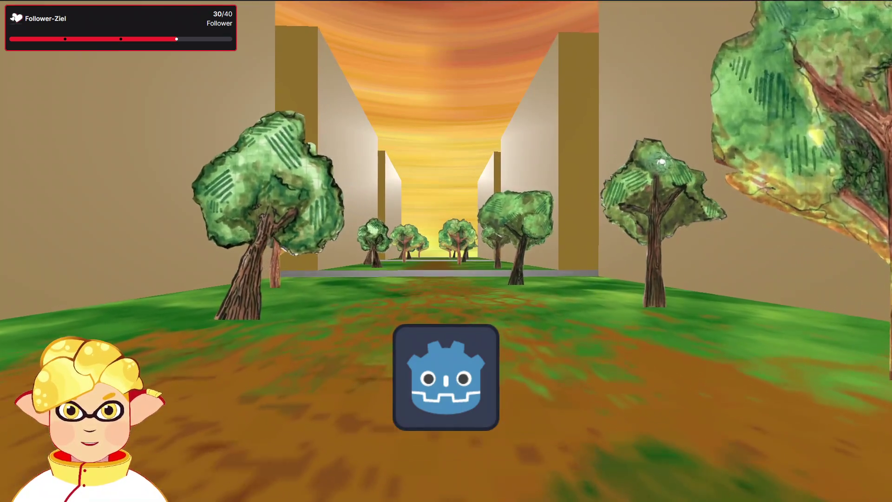
{"action": "key", "text": "w"}
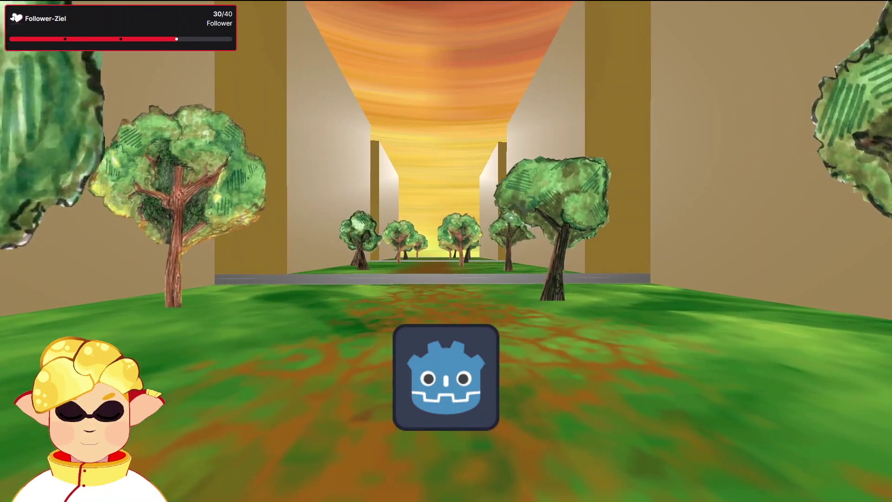
{"action": "key", "text": "w"}
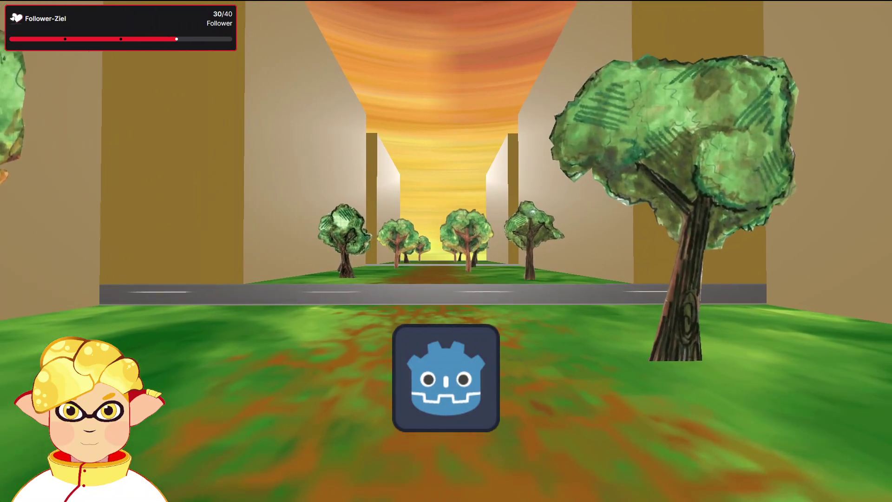
{"action": "key", "text": "alt+F4"}
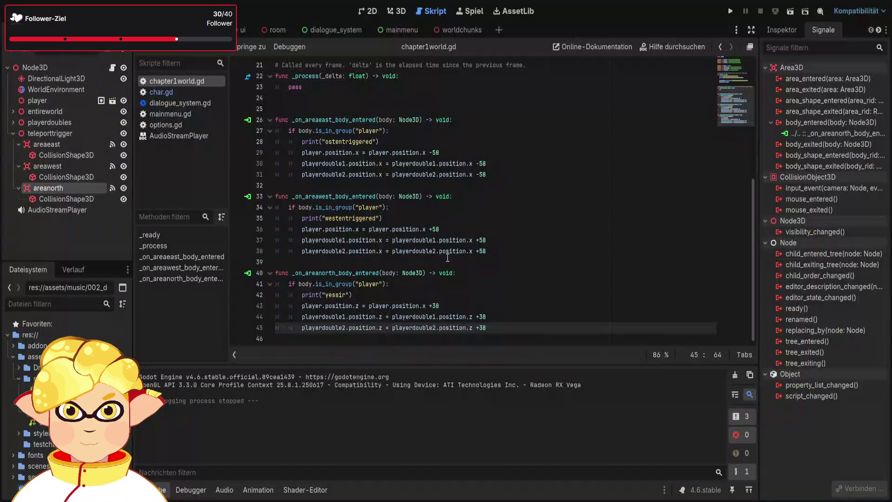
Check SPEED = 10 in char.gd, then playtest again walking onto the road and stop.
{"action": "left_click", "coordinate": [185, 95]}
{"action": "left_click", "coordinate": [327, 88]}
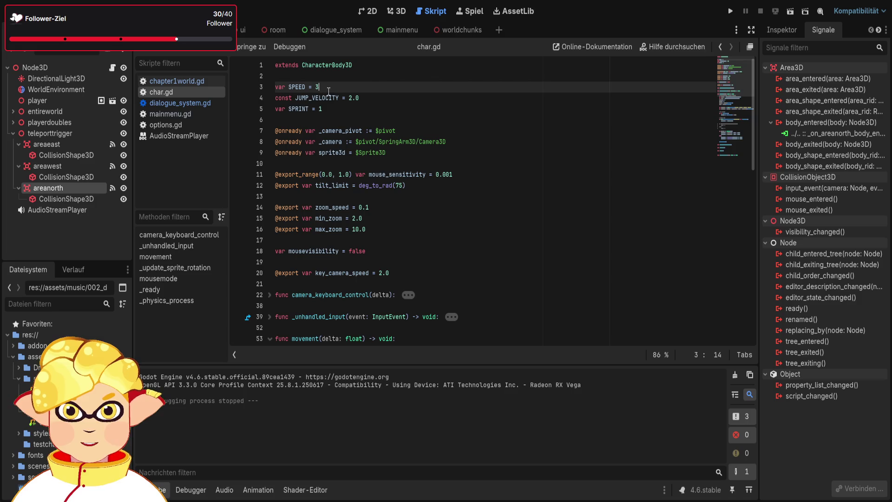
{"action": "left_click", "coordinate": [788, 13]}
{"action": "key", "text": "w"}
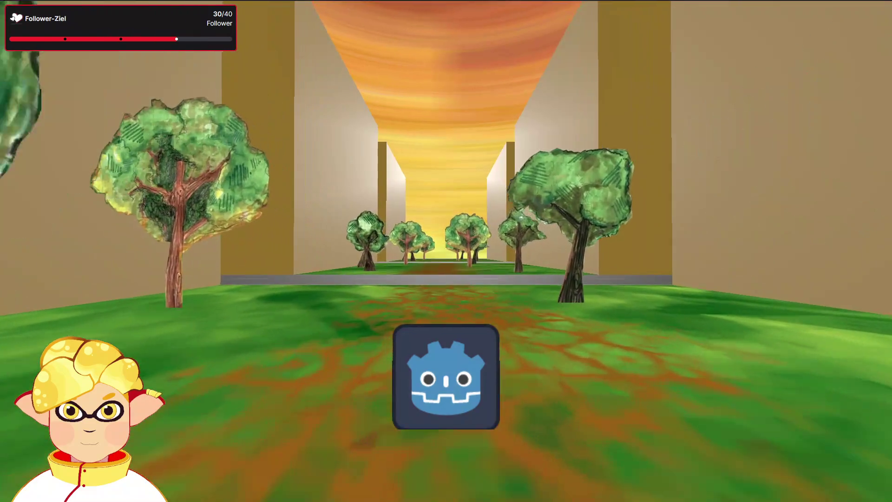
{"action": "key", "text": "w"}
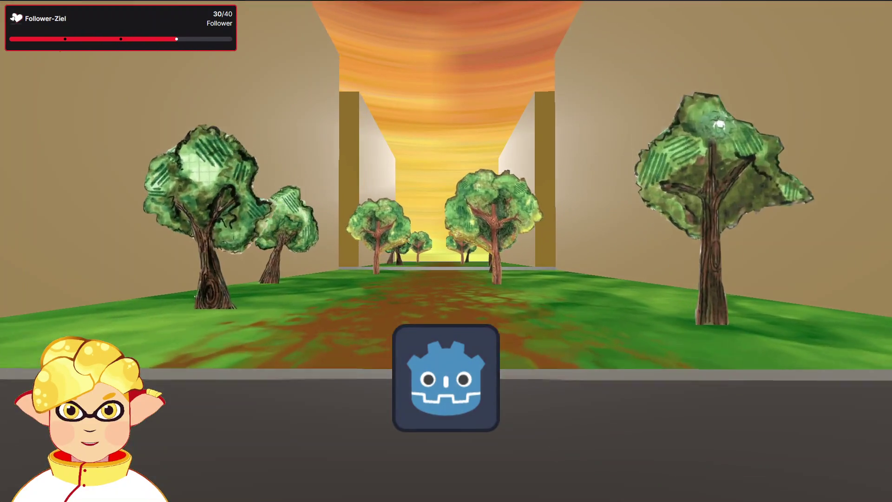
{"action": "key", "text": "w"}
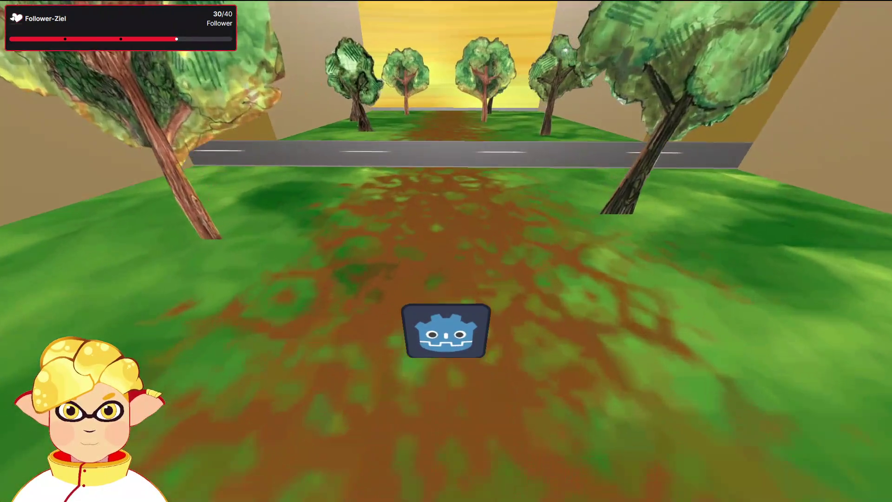
{"action": "key", "text": "w"}
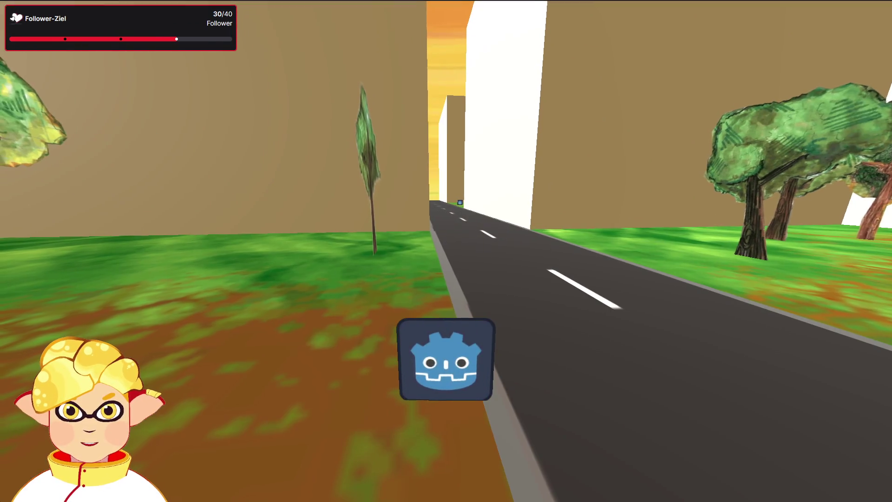
{"action": "key", "text": "F8"}
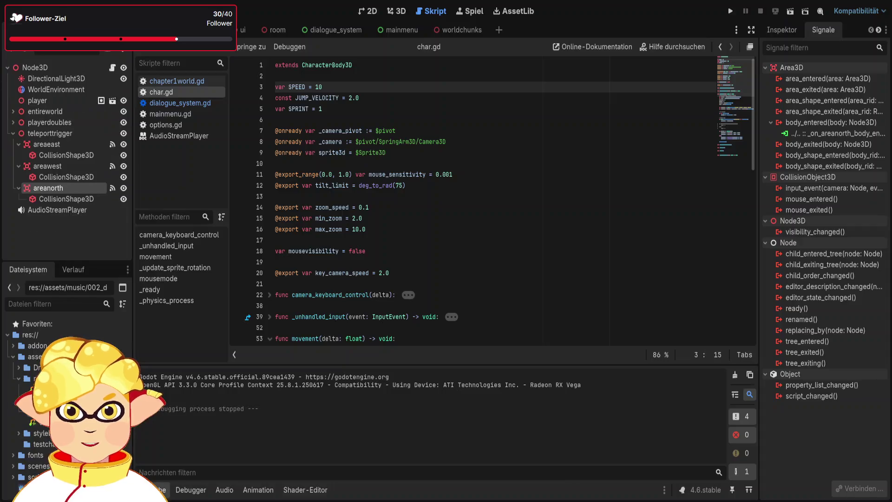
Change line 43's north player offset from +38 to +42 in chapter1world.gd and run the game.
{"action": "scroll", "coordinate": [445, 257], "scroll_direction": "down", "scroll_amount": 10}
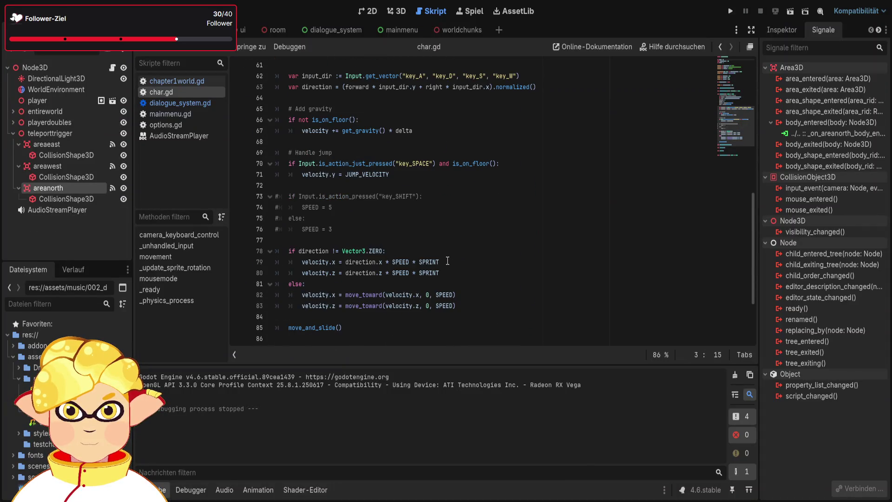
{"action": "left_click", "coordinate": [185, 83]}
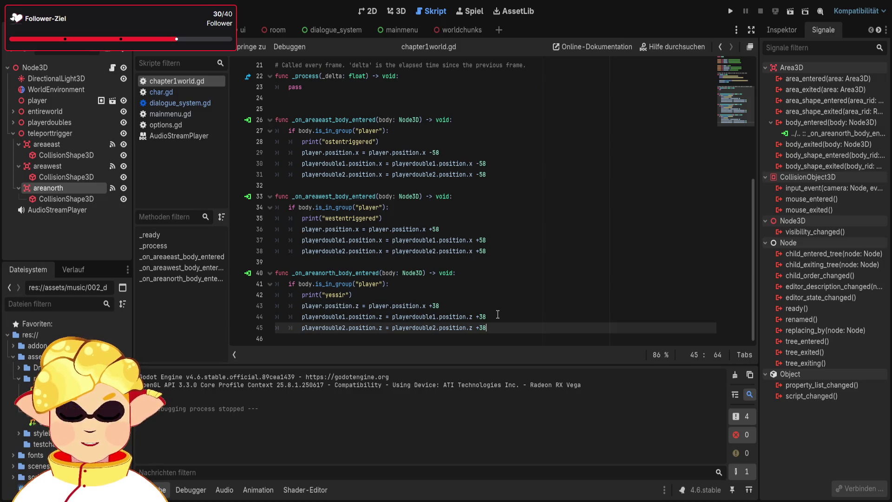
{"action": "left_click", "coordinate": [481, 306]}
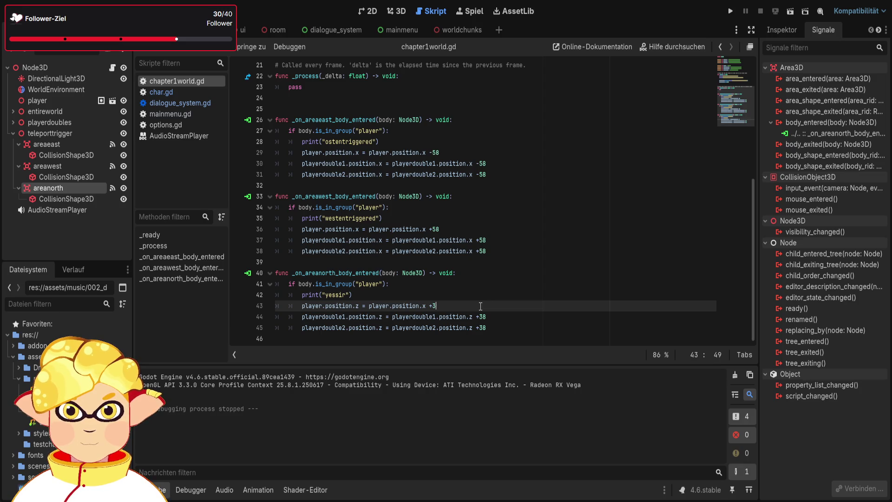
{"action": "left_click", "coordinate": [792, 10]}
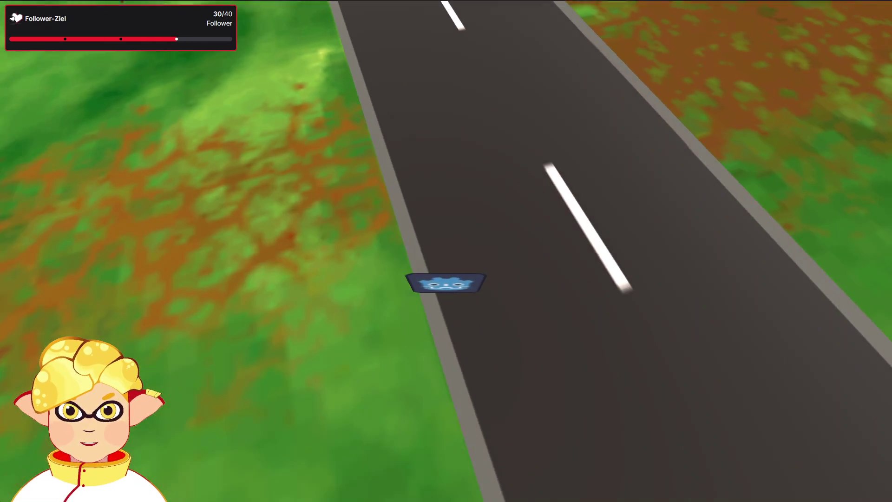
Stop the test run and return to the 3D view of the road and tree corridor.
{"action": "key", "text": "F8"}
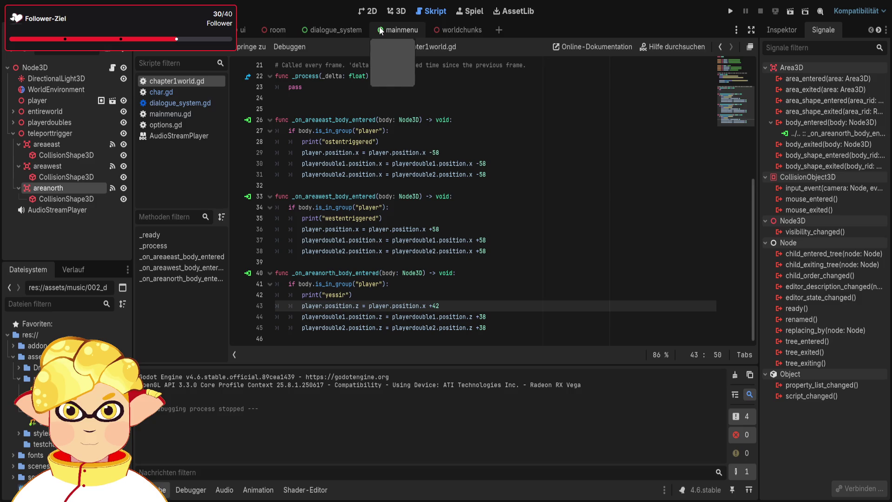
{"action": "left_click", "coordinate": [394, 12]}
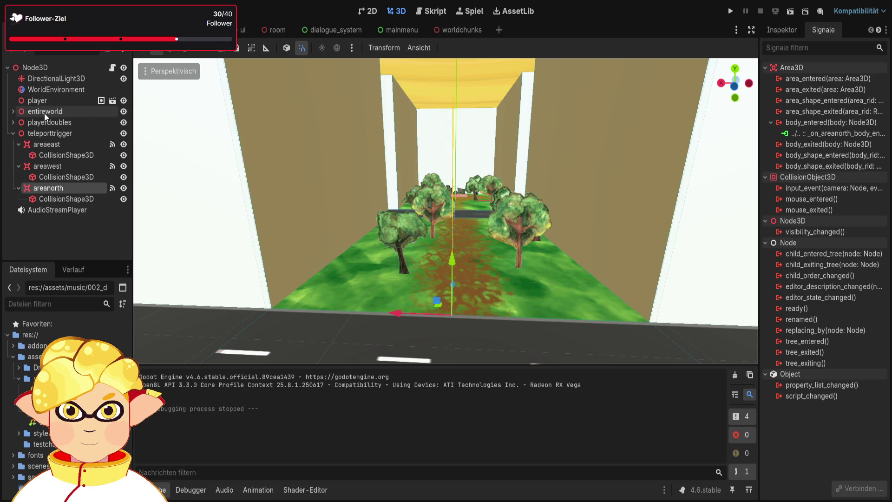
Set the areanorth trigger's Transform Position z to -53.5 in the Inspector.
{"action": "left_click_drag", "start_coordinate": [196, 132], "coordinate": [199, 204]}
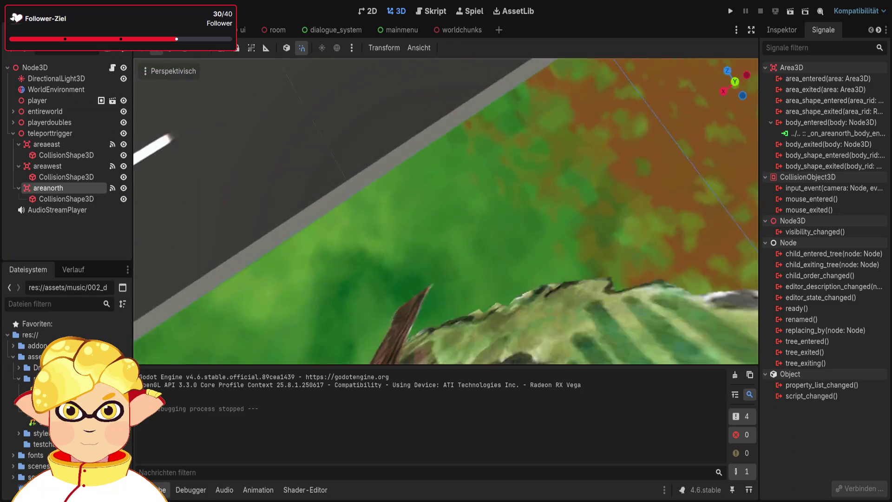
{"action": "left_click", "coordinate": [75, 198]}
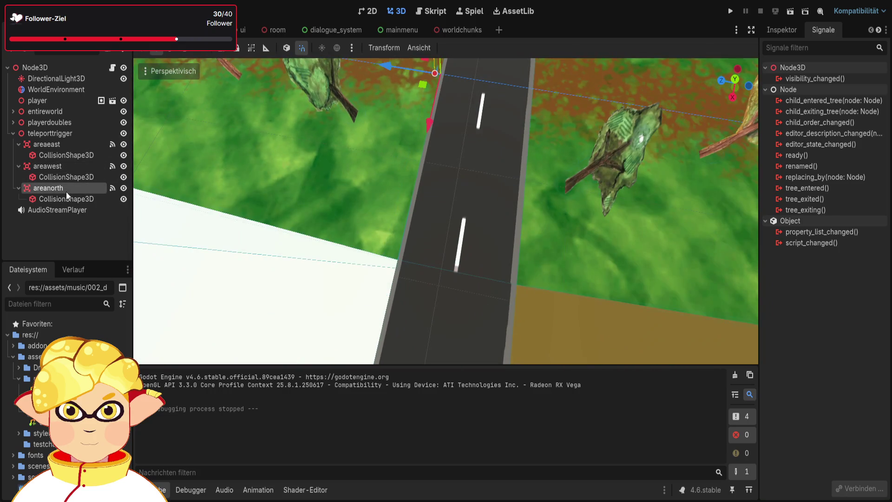
{"action": "left_click", "coordinate": [66, 189]}
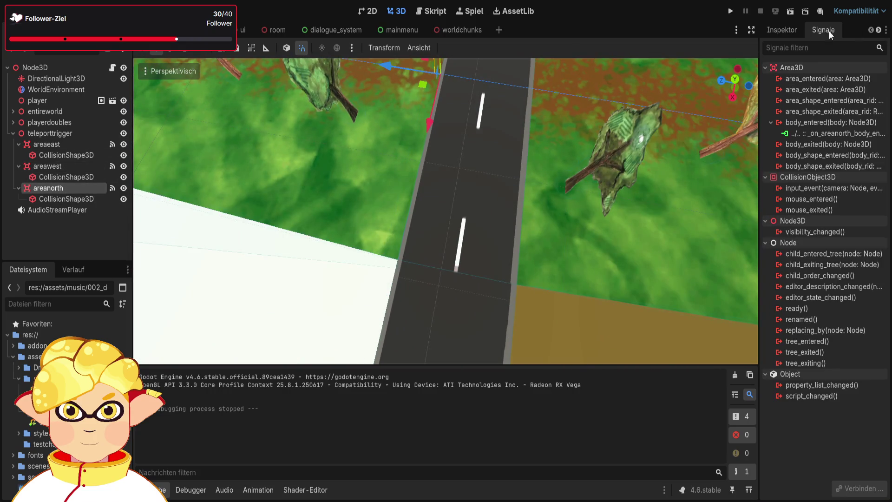
{"action": "left_click", "coordinate": [778, 31]}
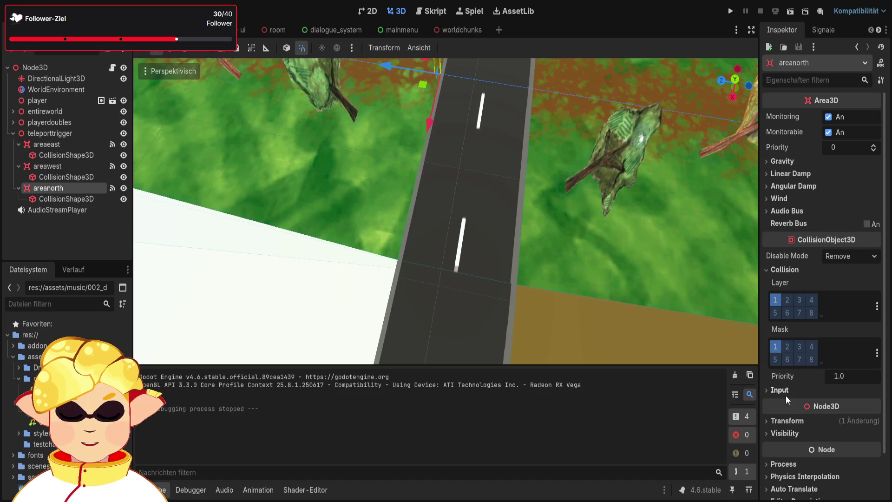
{"action": "left_click", "coordinate": [788, 420]}
{"action": "scroll", "coordinate": [791, 402], "scroll_direction": "down", "scroll_amount": 3}
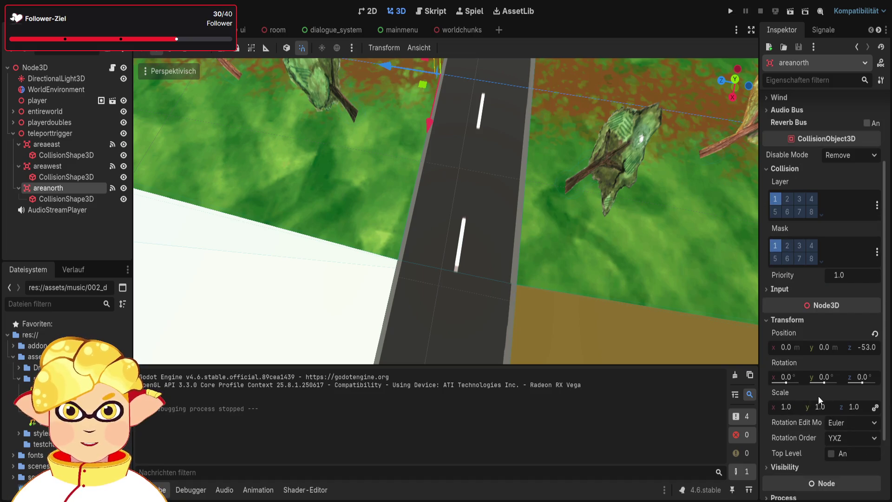
{"action": "left_click", "coordinate": [871, 349]}
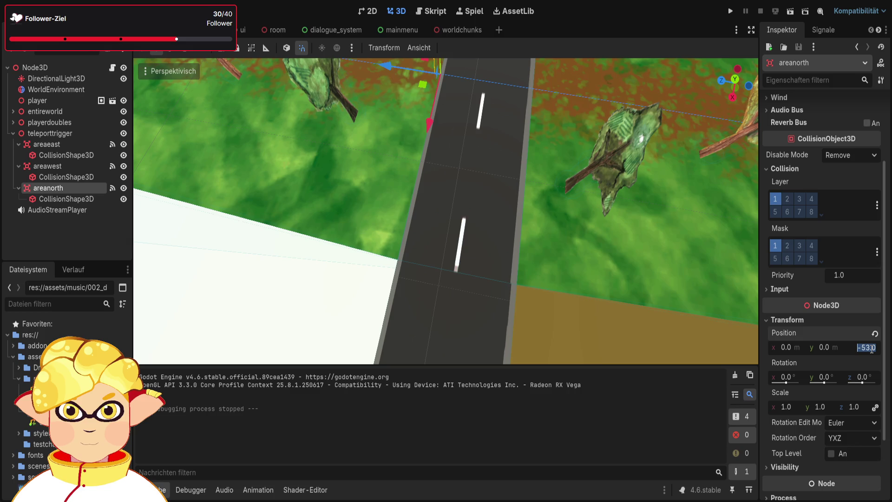
{"action": "key", "text": "BackSpace"}
{"action": "key", "text": "Return"}
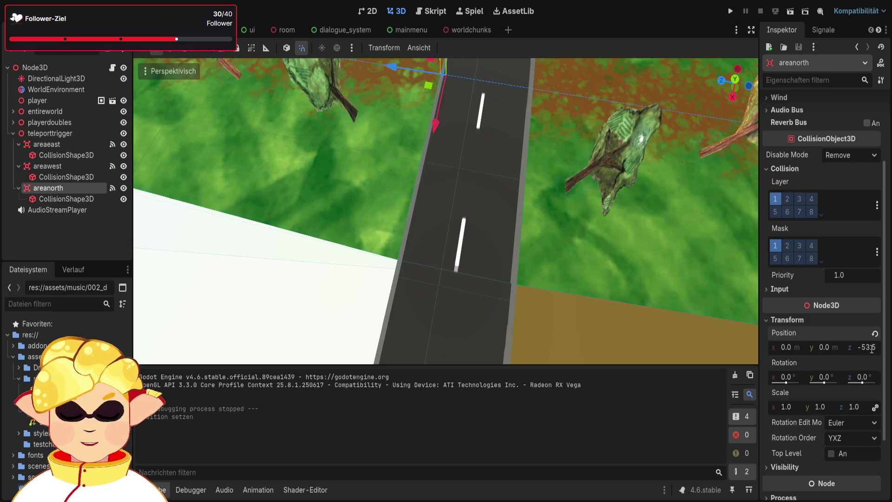
Set areanorth's CollisionShape3D Position z to 0 and run the game.
{"action": "left_click", "coordinate": [90, 202]}
{"action": "key", "text": "f"}
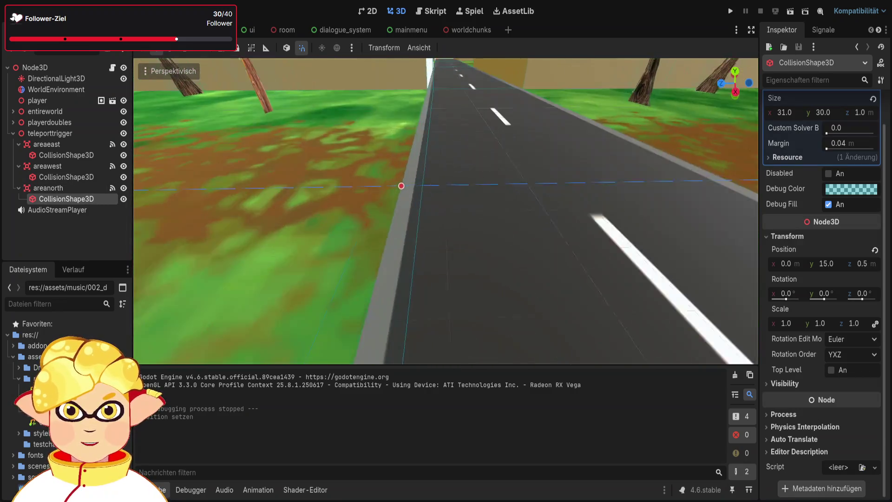
{"action": "left_click", "coordinate": [859, 265]}
{"action": "type", "text": "0"}
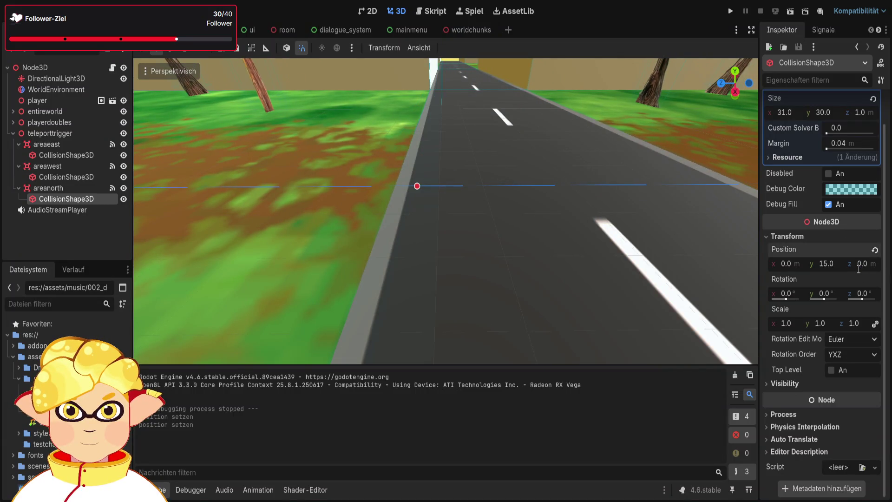
{"action": "left_click", "coordinate": [790, 15]}
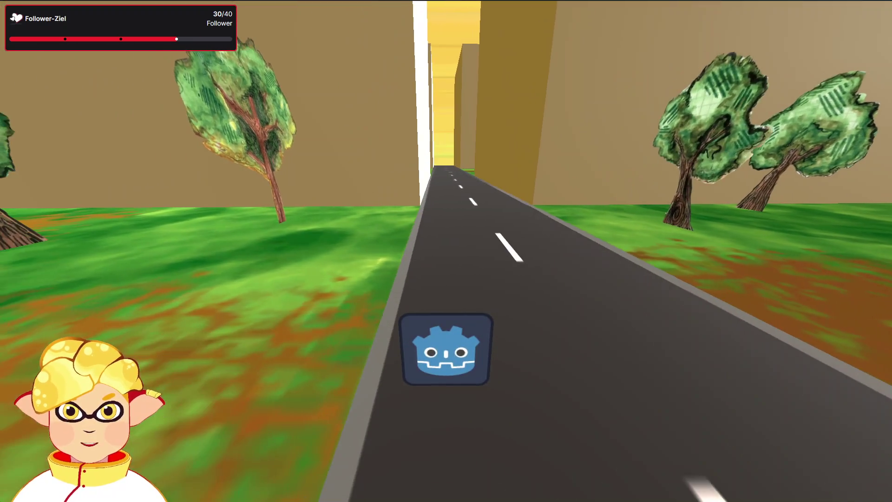
Playtest line 43's north offset at +60 and then +50, stopping the game after each run.
{"action": "key", "text": "Escape"}
{"action": "left_click", "coordinate": [432, 11]}
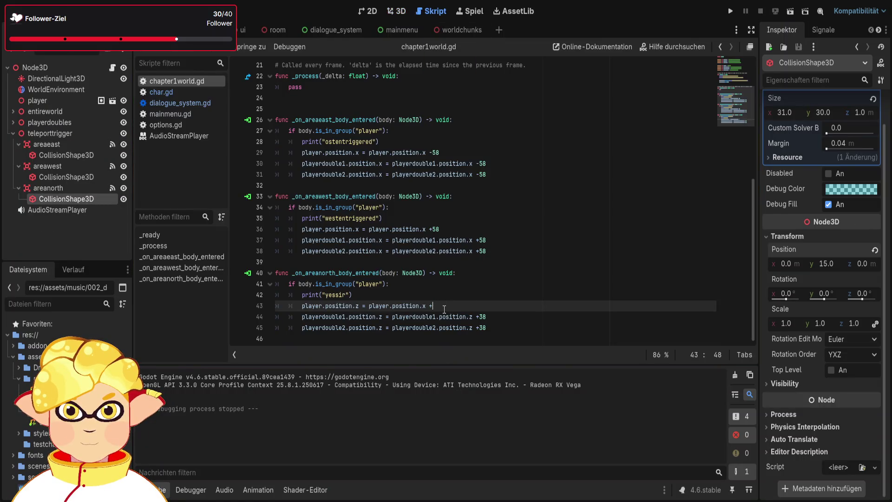
{"action": "left_click", "coordinate": [791, 12]}
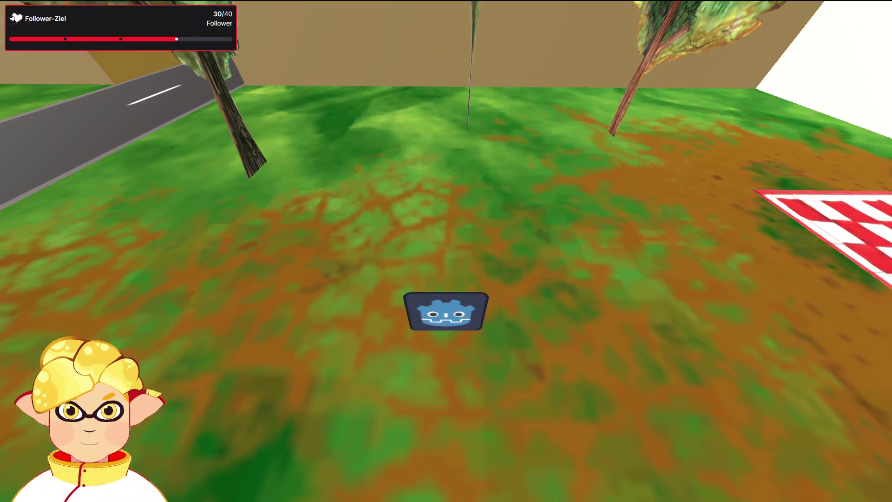
{"action": "key", "text": "F8"}
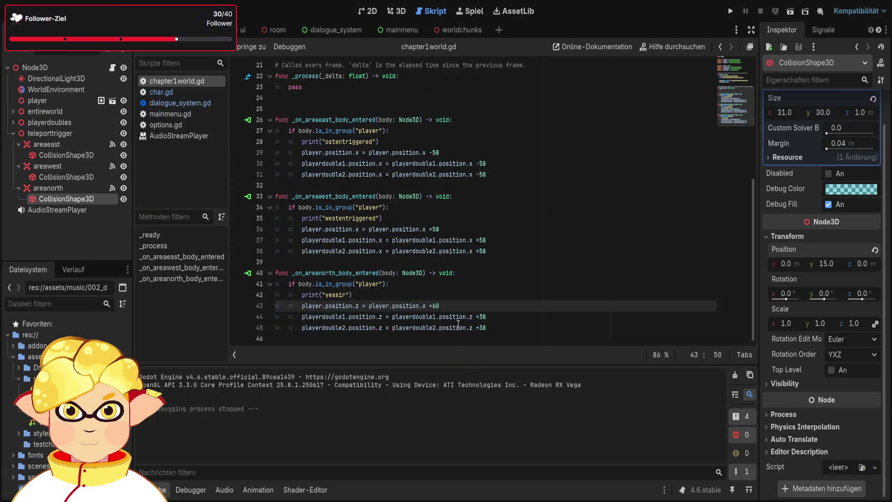
{"action": "left_click", "coordinate": [791, 12]}
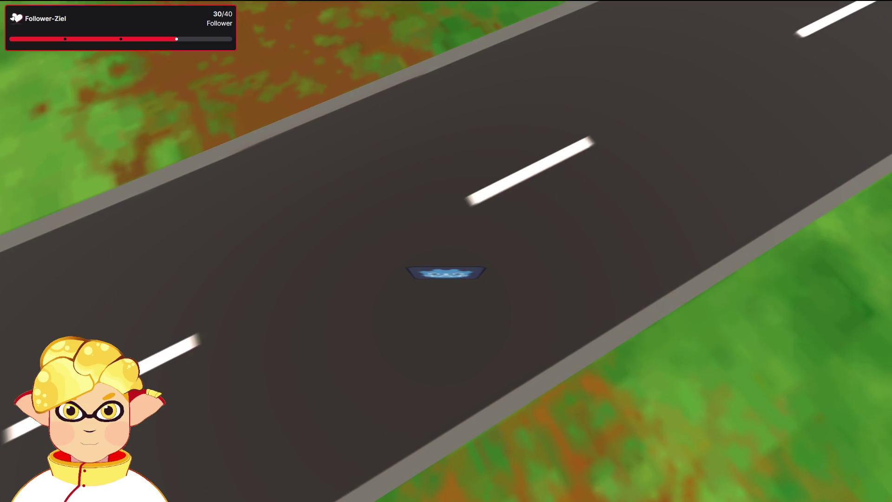
{"action": "key", "text": "alt+F4"}
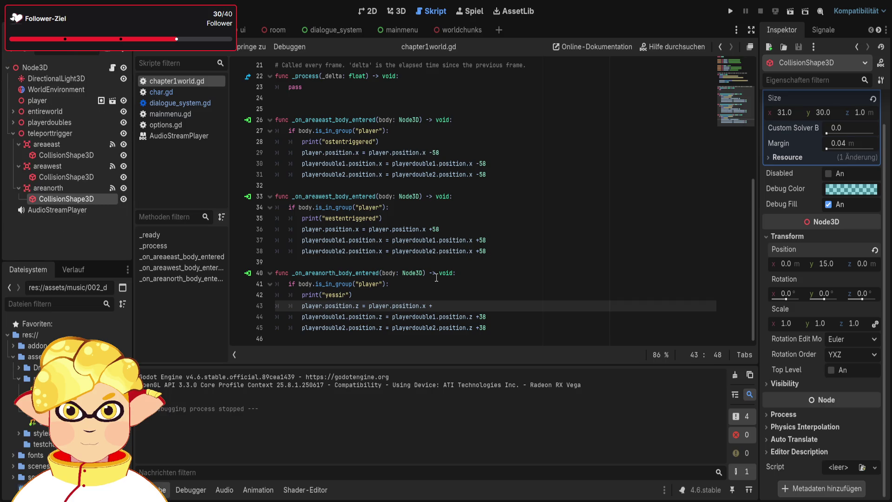
{"action": "left_click", "coordinate": [791, 13]}
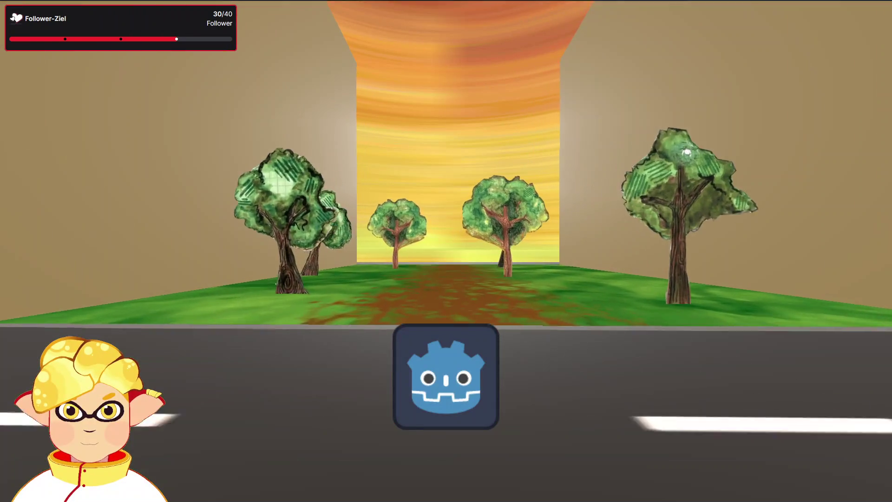
{"action": "key", "text": "F8"}
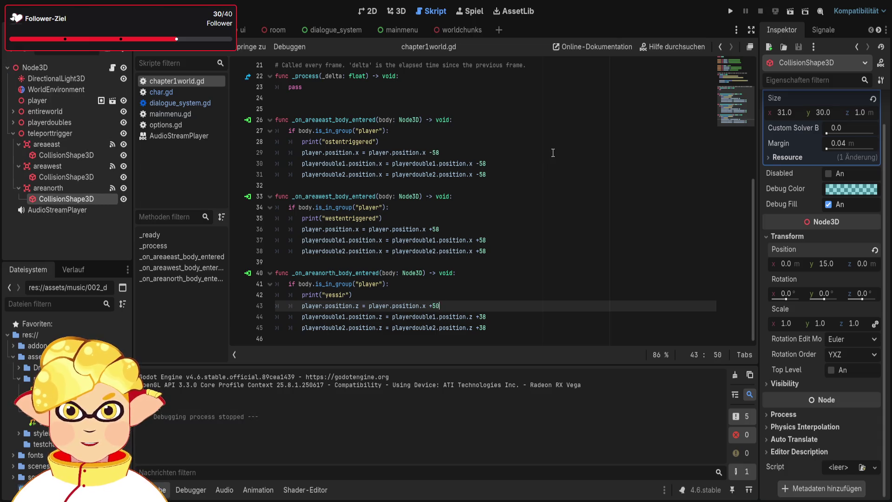
Select areanorth and review its Inspector properties, collapsing the collision layer settings.
{"action": "left_click", "coordinate": [49, 187]}
{"action": "scroll", "coordinate": [817, 158], "scroll_direction": "up", "scroll_amount": 3}
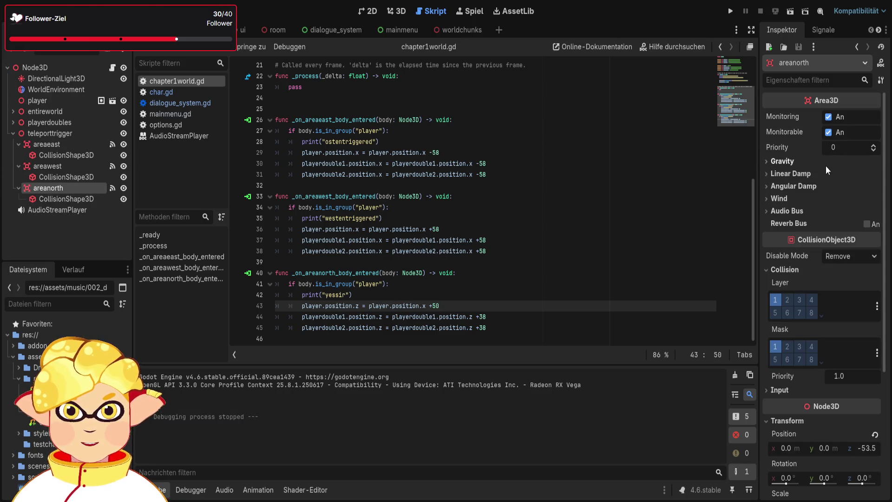
{"action": "left_click", "coordinate": [789, 276]}
{"action": "scroll", "coordinate": [789, 264], "scroll_direction": "down", "scroll_amount": 2}
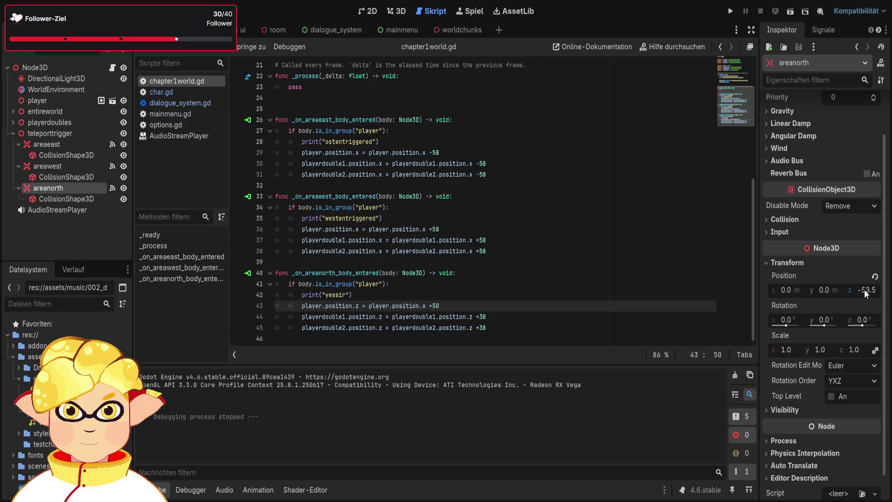
{"action": "scroll", "coordinate": [865, 290], "scroll_direction": "down", "scroll_amount": 1}
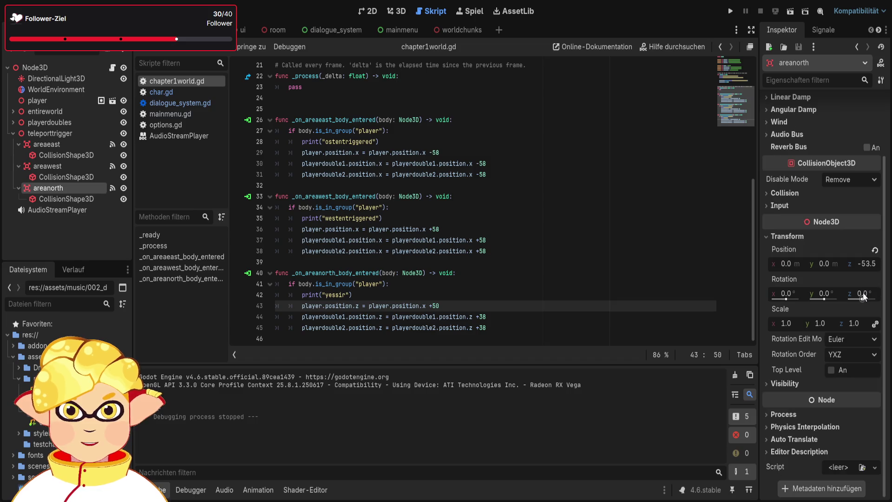
{"action": "scroll", "coordinate": [863, 292], "scroll_direction": "up", "scroll_amount": 3}
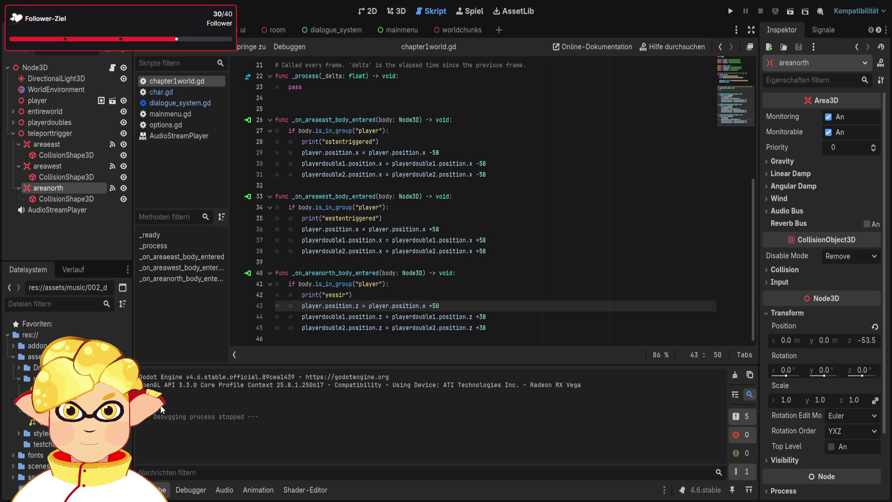
Change the north handler's print message from 'yessir' to 'northtriggered' and run the scene.
{"action": "left_click", "coordinate": [332, 295]}
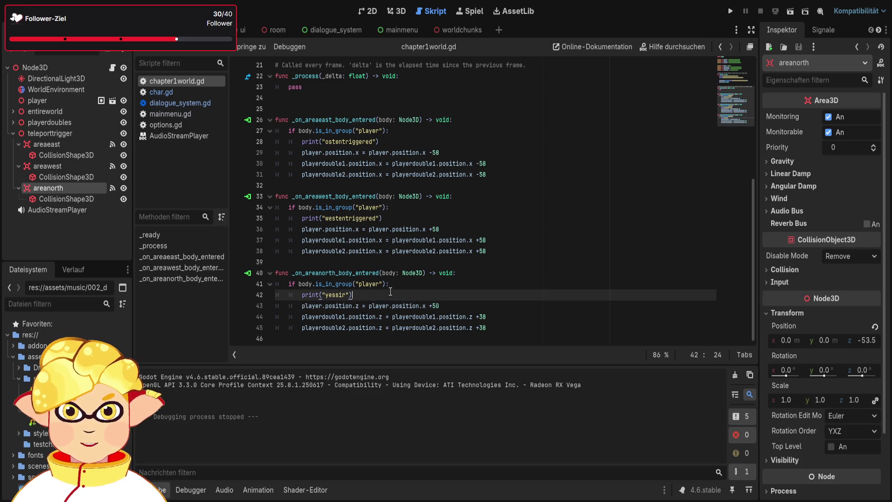
{"action": "left_click_drag", "start_coordinate": [346, 294], "coordinate": [325, 298]}
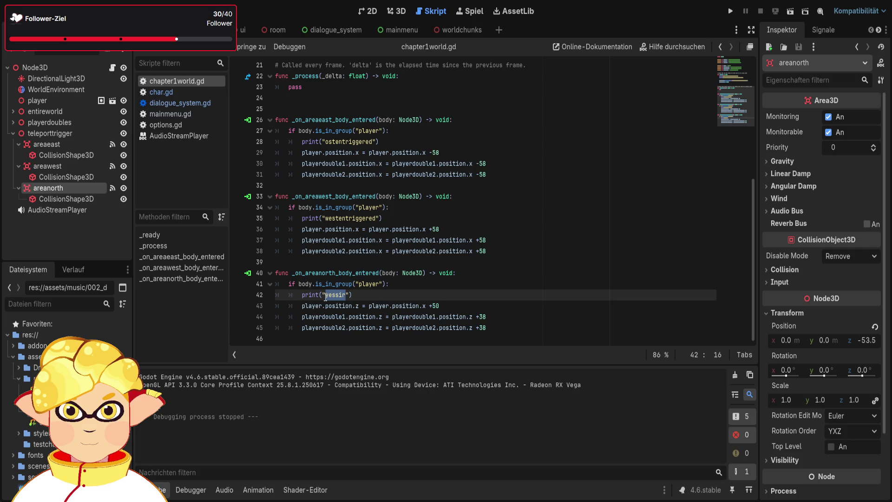
{"action": "type", "text": "northtrigg"}
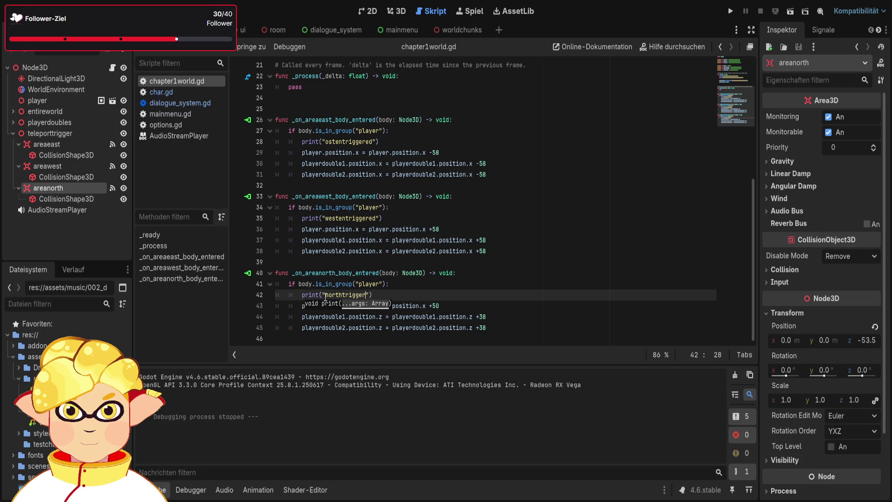
{"action": "left_click", "coordinate": [521, 302]}
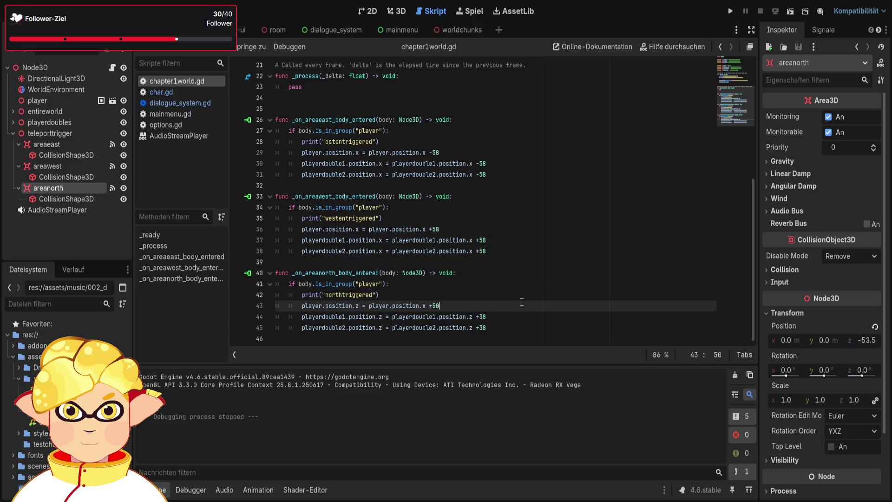
{"action": "left_click", "coordinate": [792, 12]}
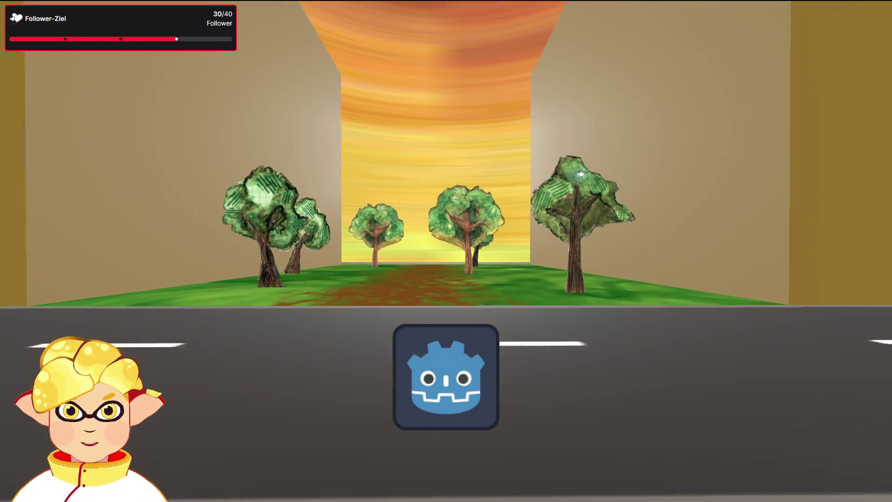
Change line 43 to player.position.z = player.position.z +50 and rerun the scene to test it.
{"action": "key", "text": "F8"}
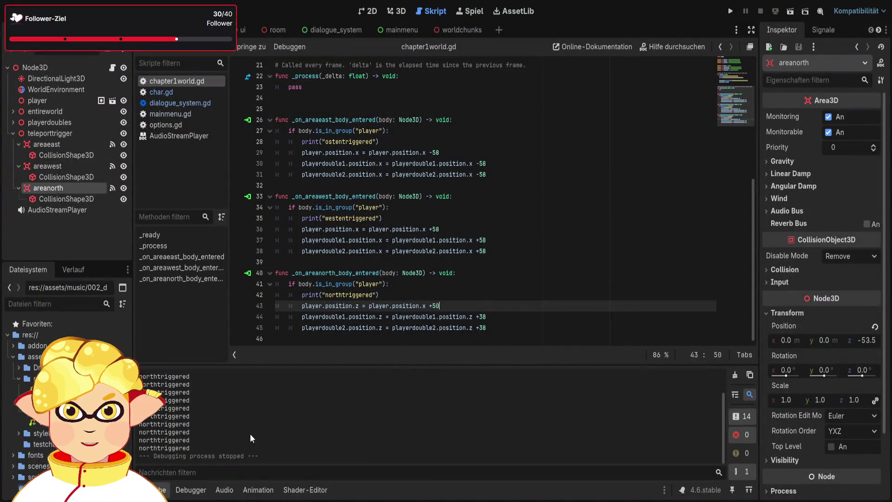
{"action": "mouse_move", "coordinate": [140, 401]}
{"action": "left_mouse_down"}
{"action": "mouse_move", "coordinate": [181, 426]}
{"action": "mouse_move", "coordinate": [195, 458]}
{"action": "mouse_move", "coordinate": [212, 442]}
{"action": "left_mouse_up"}
{"action": "left_click", "coordinate": [213, 439]}
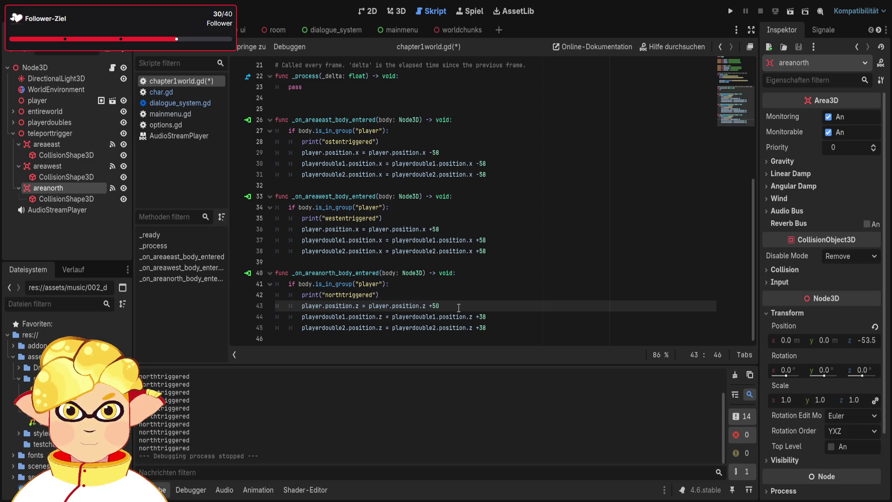
{"action": "left_click", "coordinate": [789, 14]}
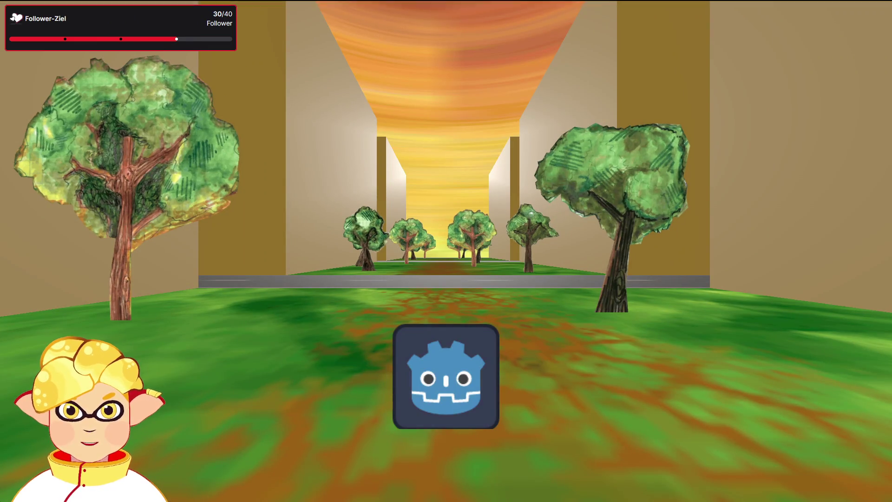
{"action": "key", "text": "F8"}
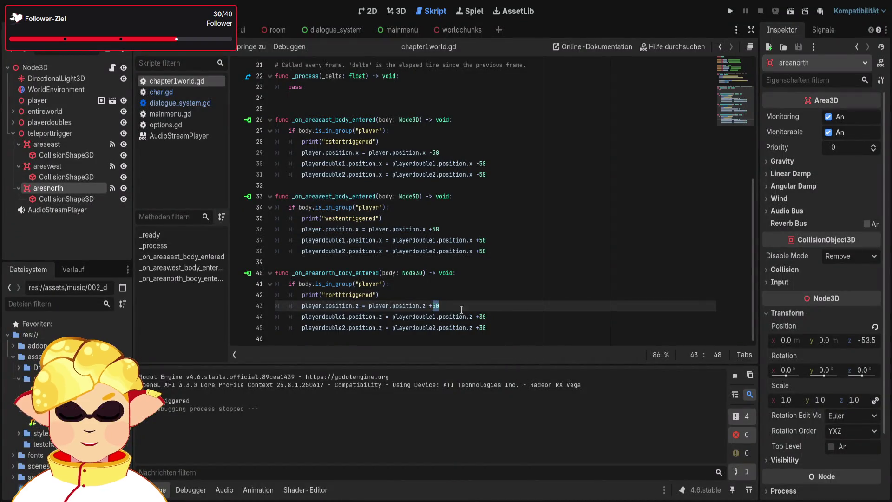
Try +19 z offsets for the player and both doubles, then save and run the scene.
{"action": "left_click", "coordinate": [491, 317]}
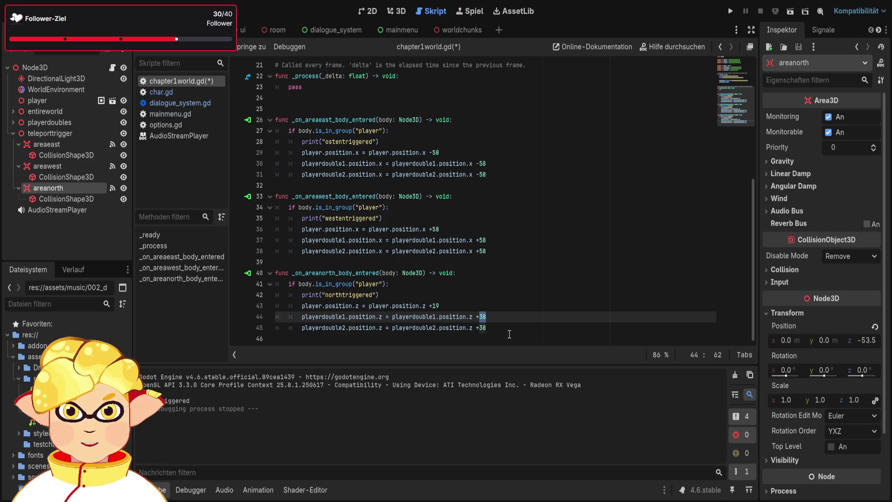
{"action": "left_click_drag", "start_coordinate": [486, 327], "coordinate": [482, 328]}
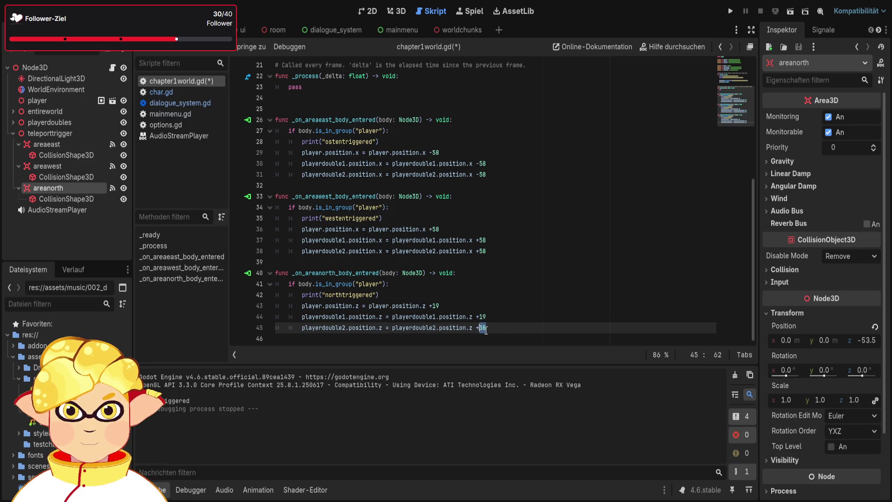
{"action": "left_click", "coordinate": [787, 13]}
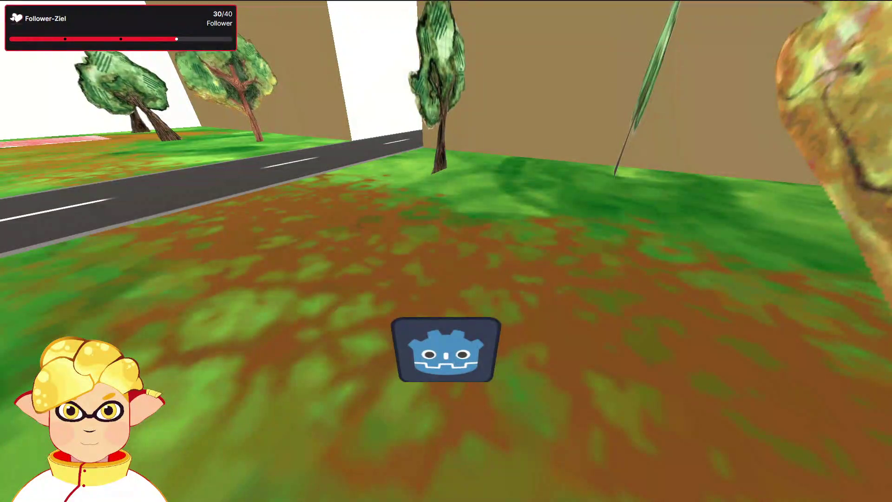
Change the z offsets on lines 43–45 to +38 and rerun the current scene with F6.
{"action": "key", "text": "F8"}
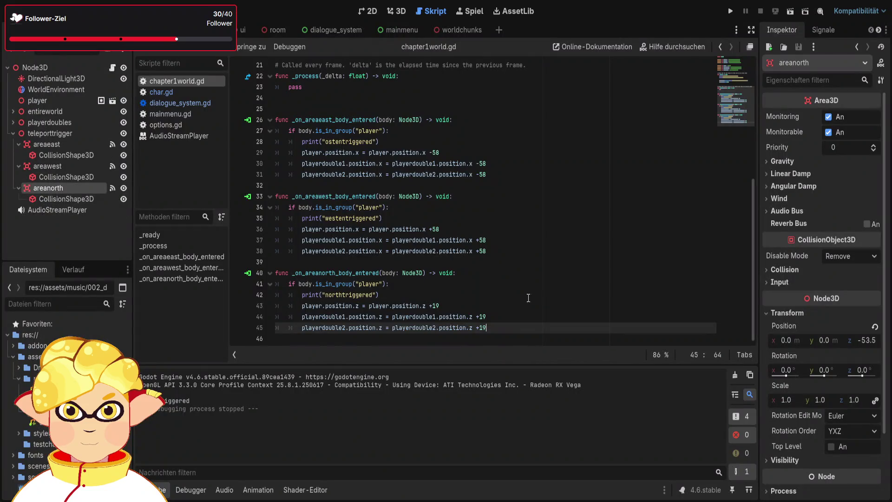
{"action": "left_click", "coordinate": [460, 308]}
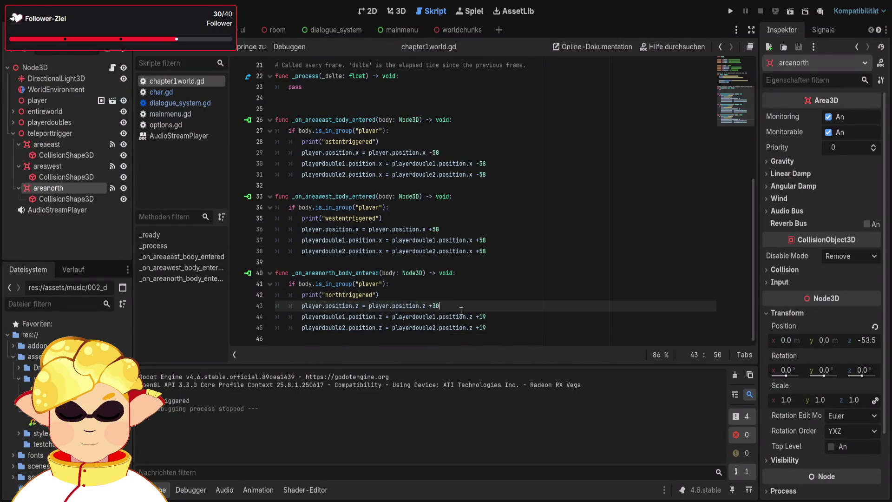
{"action": "left_click", "coordinate": [515, 321]}
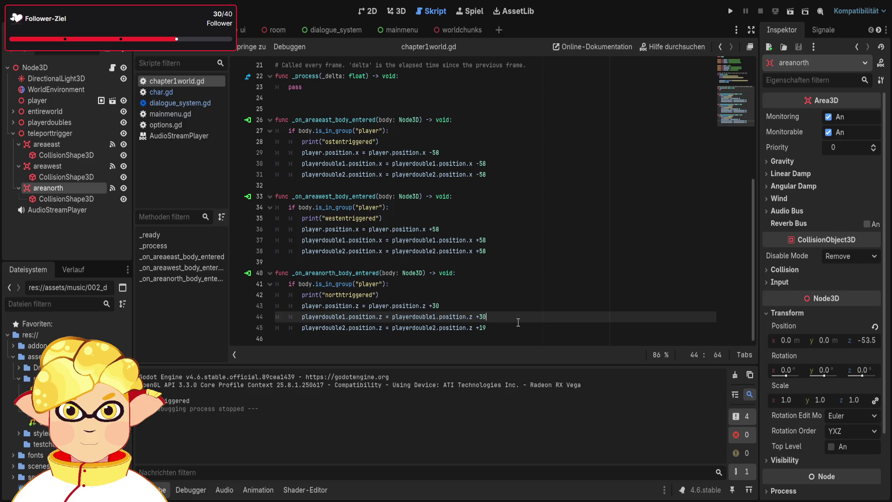
{"action": "left_click", "coordinate": [515, 328]}
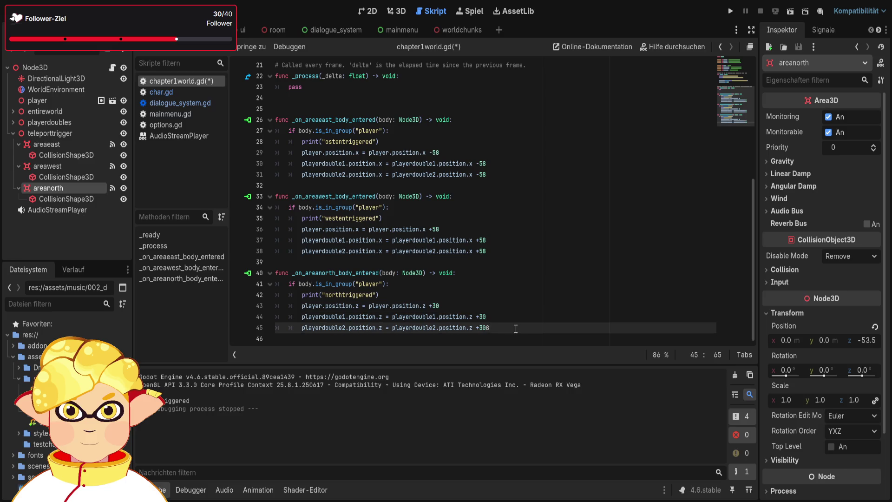
{"action": "key", "text": "Up"}
{"action": "key", "text": "BackSpace"}
{"action": "type", "text": "8"}
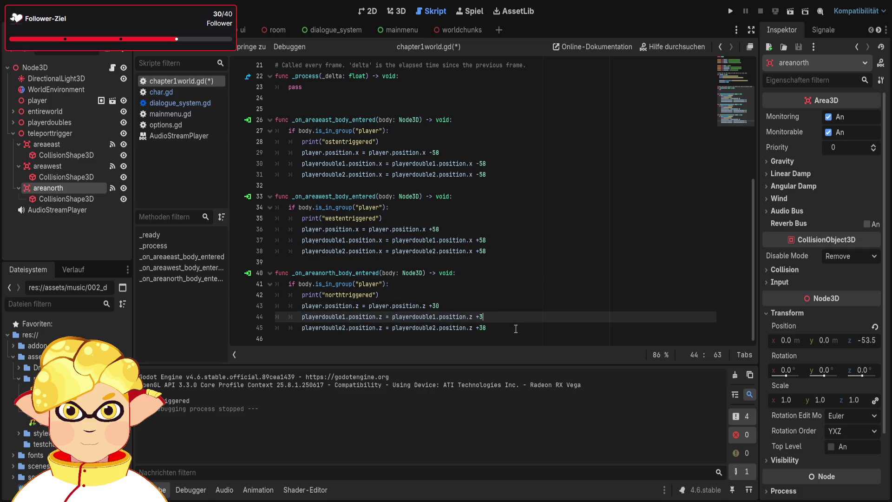
{"action": "key", "text": "Up"}
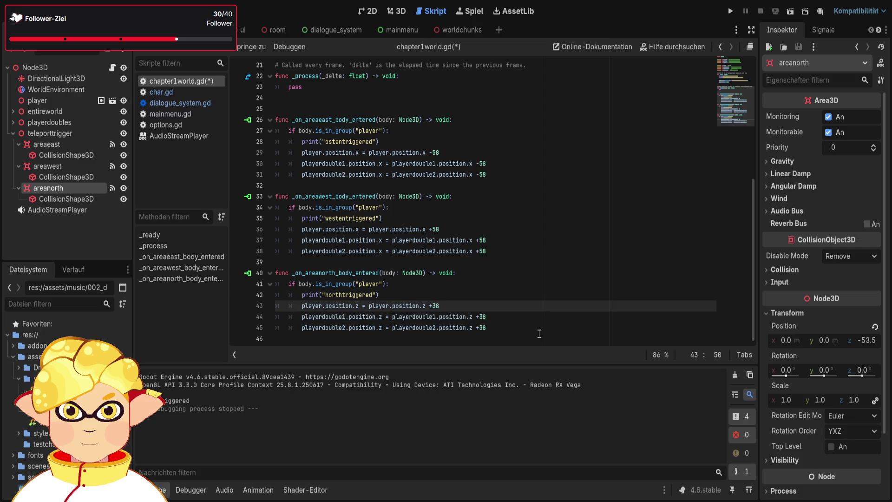
{"action": "key", "text": "F6"}
Walk forward through the game to test the north teleport, then stop it and save and rerun.
{"action": "key", "text": "w"}
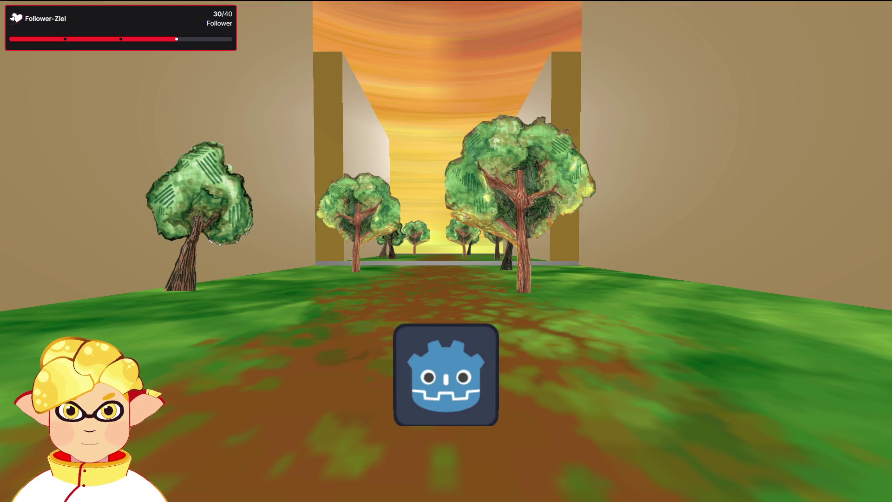
{"action": "key", "text": "Escape"}
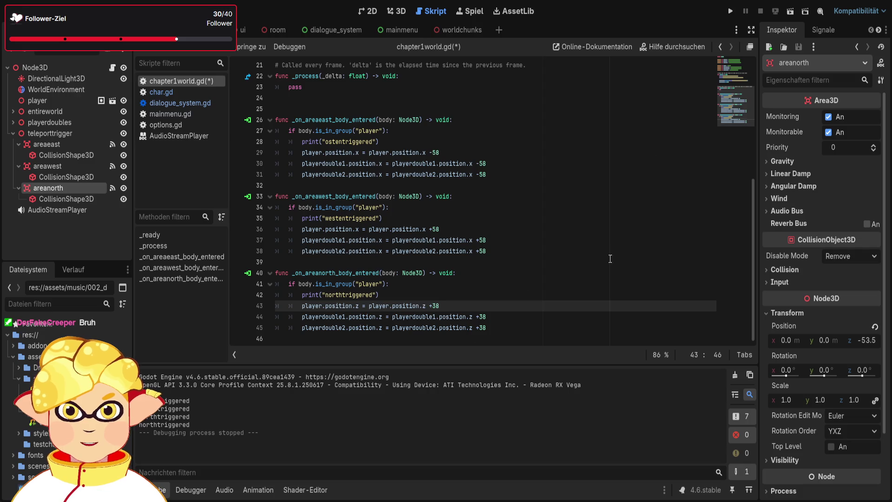
{"action": "left_click", "coordinate": [605, 281]}
{"action": "scroll", "coordinate": [606, 281], "scroll_direction": "up", "scroll_amount": 1}
{"action": "scroll", "coordinate": [605, 281], "scroll_direction": "down", "scroll_amount": 1}
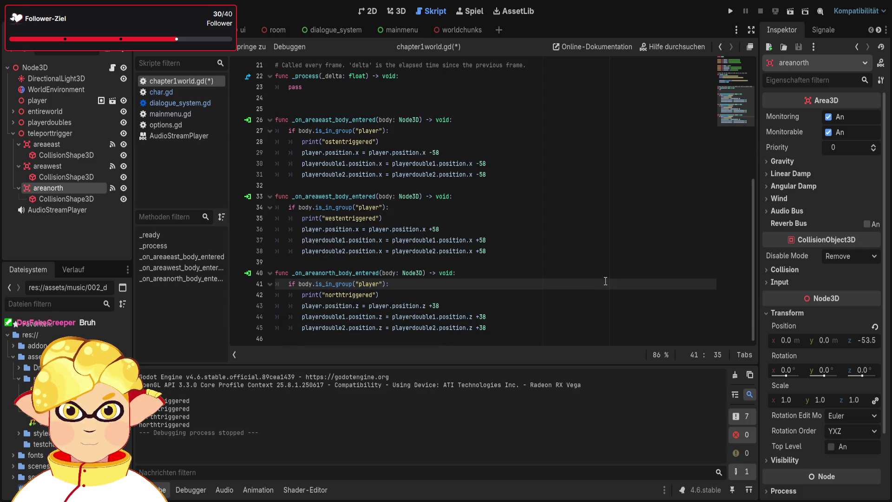
{"action": "left_click", "coordinate": [791, 11]}
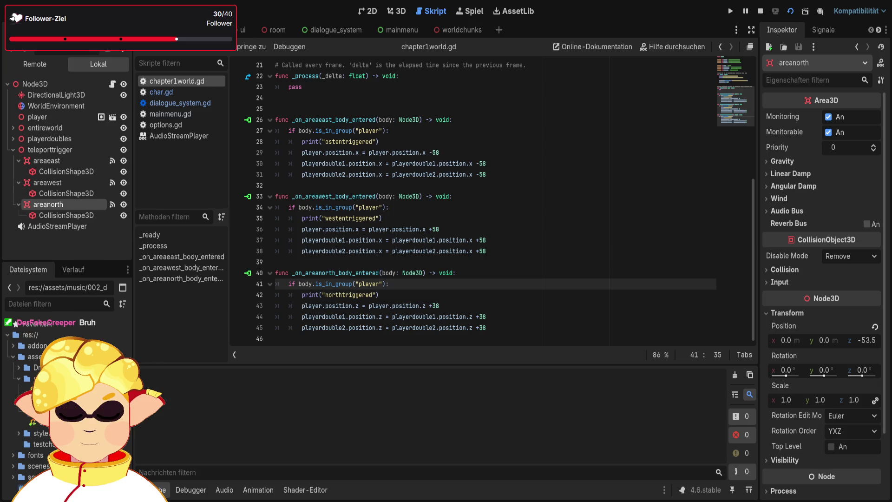
Walk forward across several roads to trigger the north teleport, then stop the game.
{"action": "key", "text": "w"}
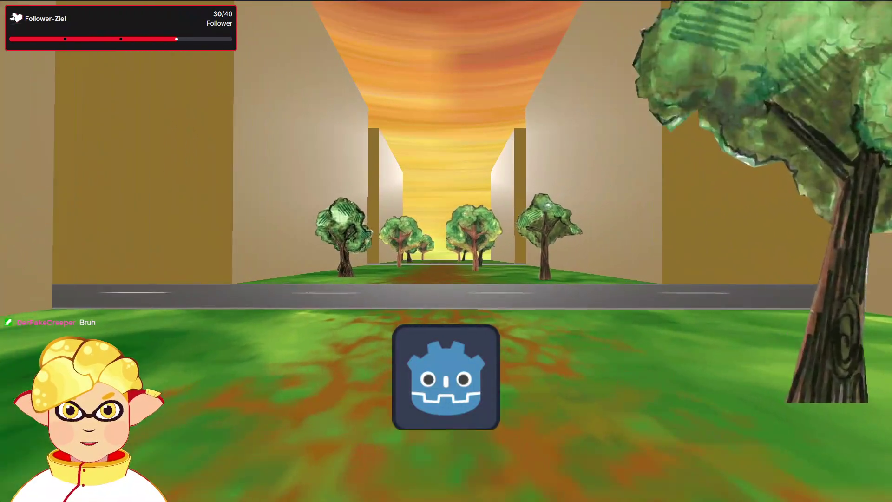
{"action": "key", "text": "w"}
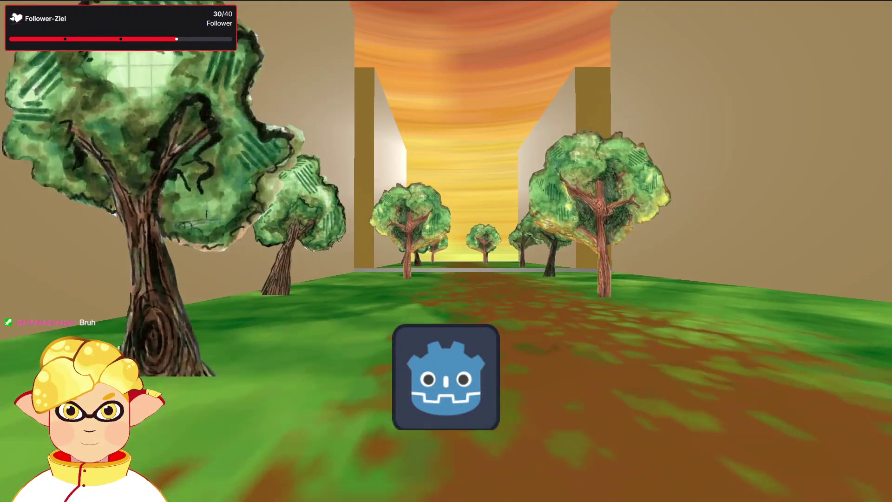
{"action": "key", "text": "w"}
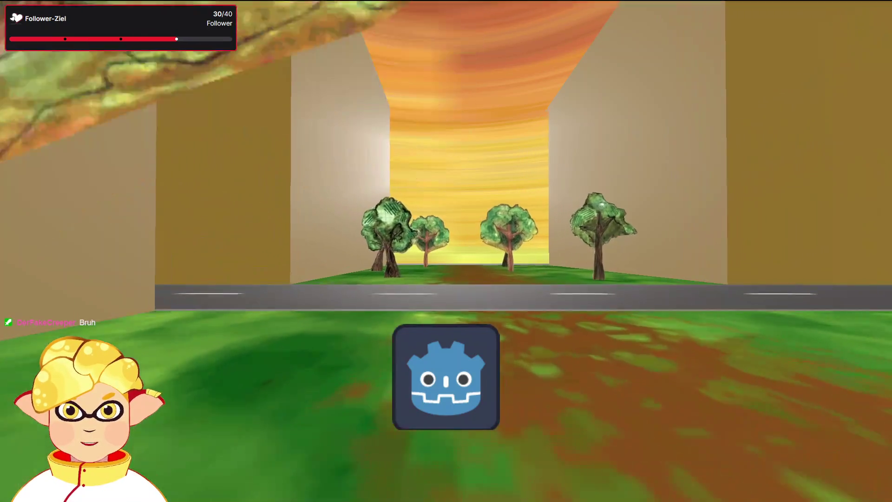
{"action": "key", "text": "w"}
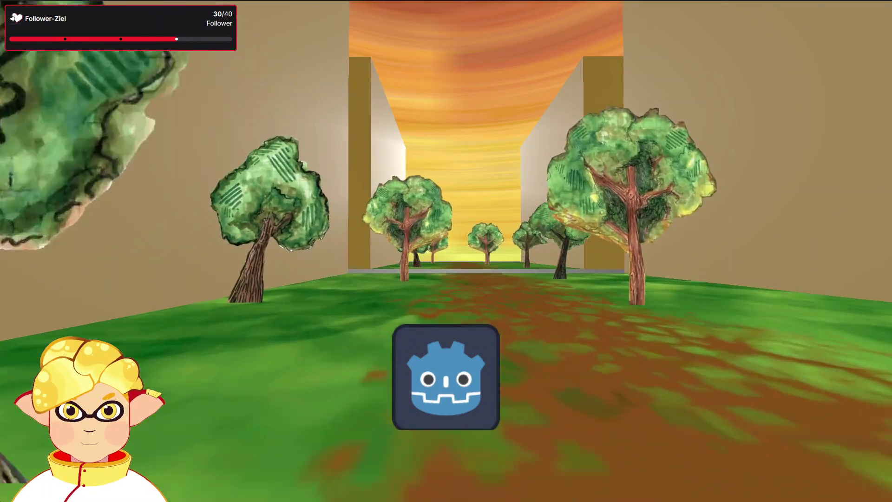
{"action": "key", "text": "w"}
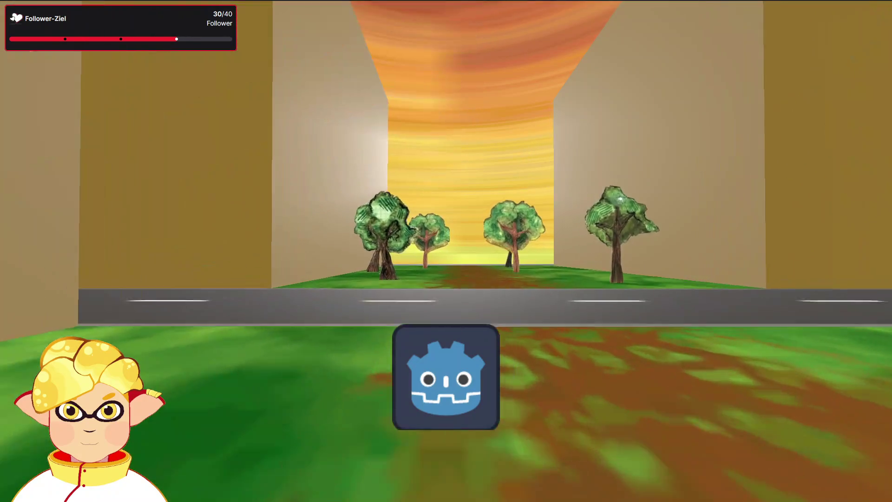
{"action": "key", "text": "w"}
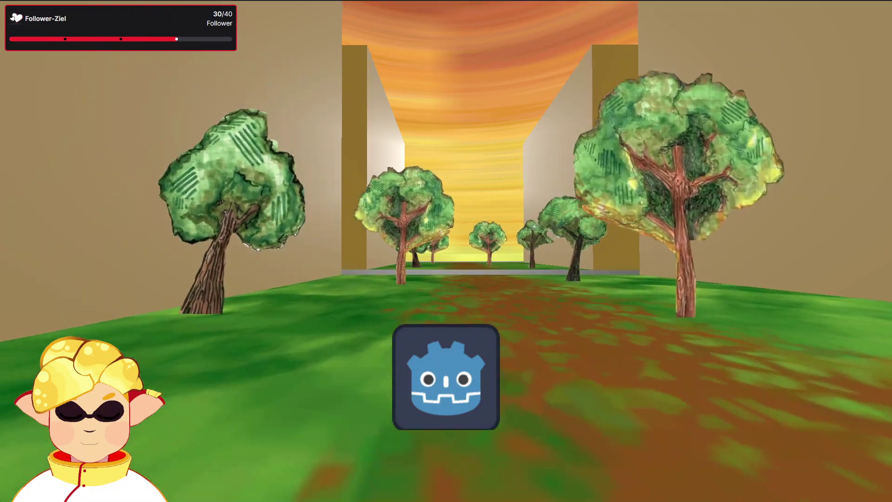
{"action": "key", "text": "w"}
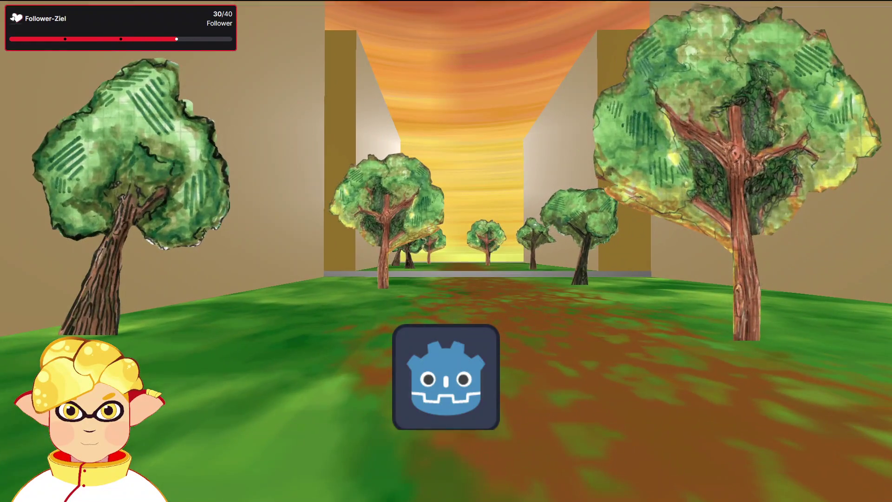
{"action": "key", "text": "F8"}
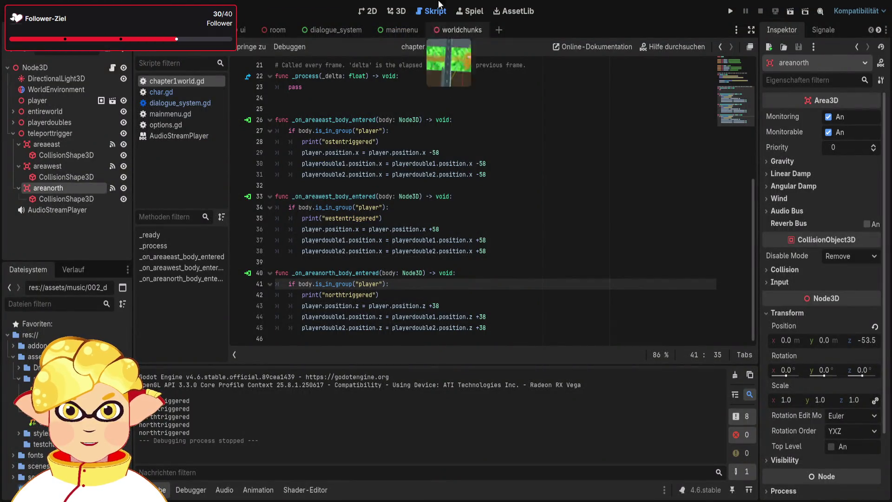
Switch to the 3D view and orbit and zoom to frame the world blocks.
{"action": "left_click", "coordinate": [397, 11]}
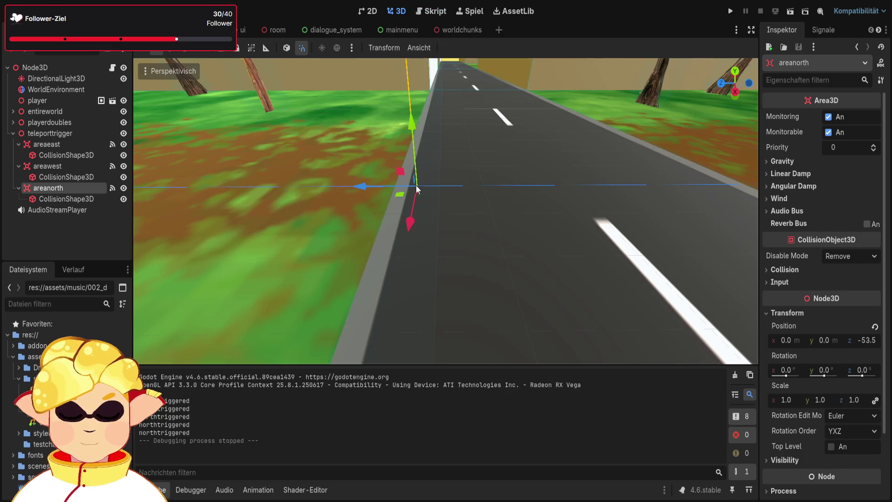
{"action": "scroll", "coordinate": [519, 216], "scroll_direction": "down", "scroll_amount": 10}
{"action": "left_click", "coordinate": [518, 216]}
{"action": "mouse_move", "coordinate": [518, 216]}
{"action": "left_mouse_down"}
{"action": "mouse_move", "coordinate": [529, 232]}
{"action": "mouse_move", "coordinate": [553, 219]}
{"action": "left_mouse_up"}
{"action": "scroll", "coordinate": [446, 211], "scroll_direction": "up", "scroll_amount": 5}
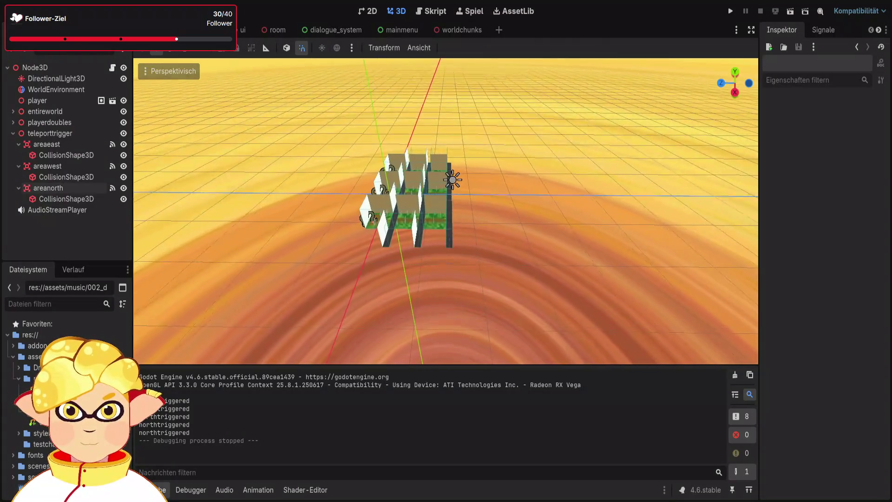
{"action": "scroll", "coordinate": [580, 171], "scroll_direction": "up", "scroll_amount": 4}
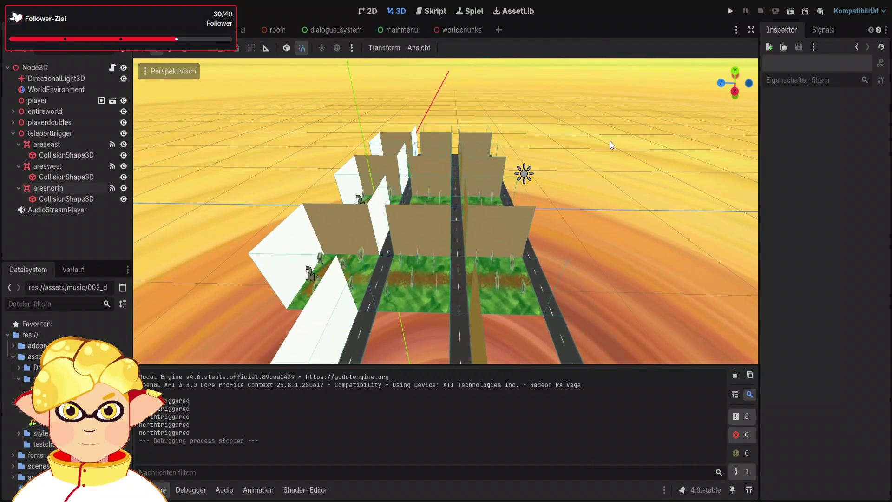
Run the scene and walk down the road across the world edge into the tree park, then close it.
{"action": "left_click", "coordinate": [785, 12]}
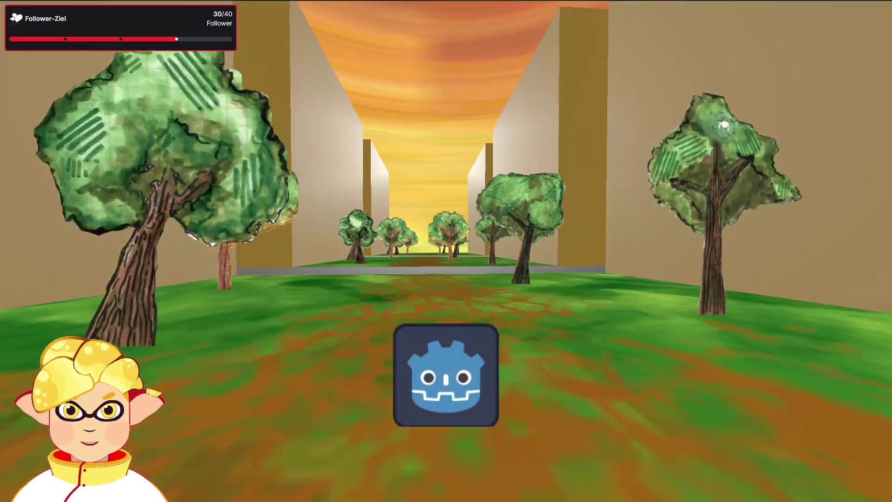
{"action": "key", "text": "w"}
{"action": "key", "text": "d"}
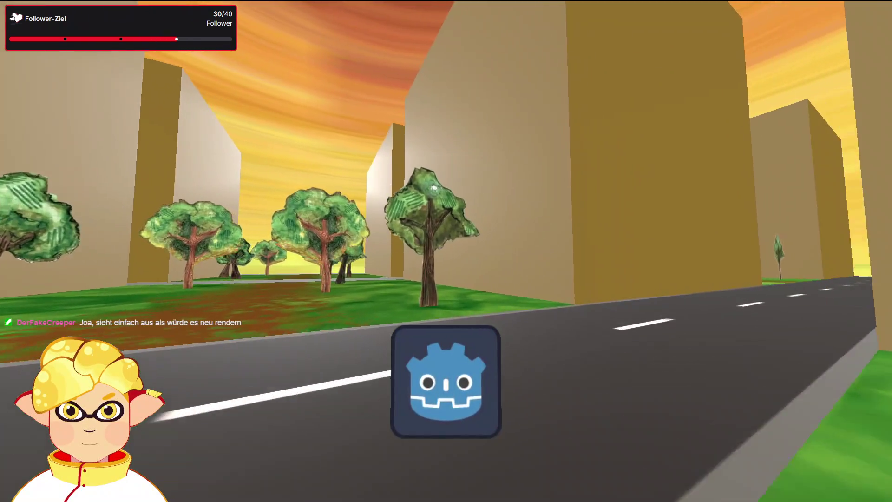
{"action": "key", "text": "w"}
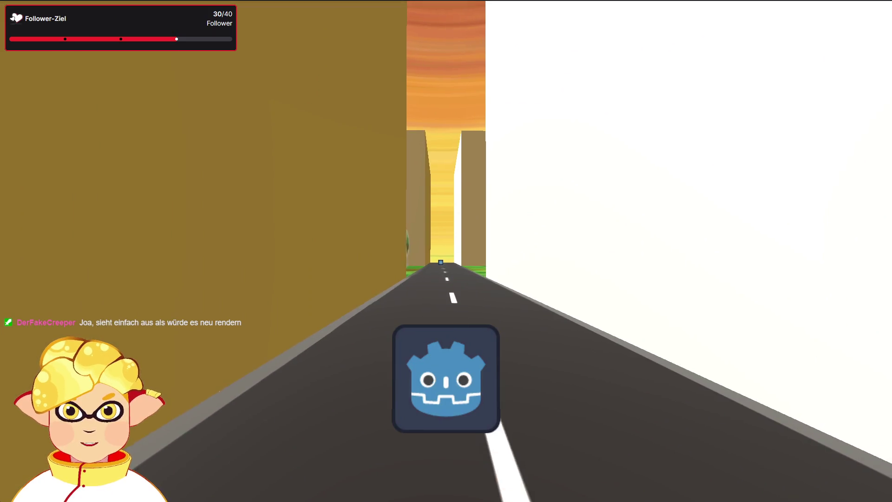
{"action": "key", "text": "w"}
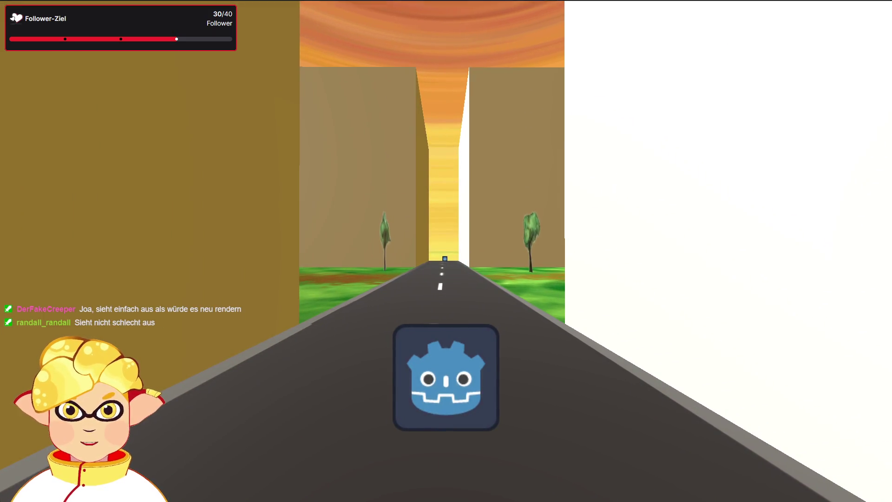
{"action": "key", "text": "w"}
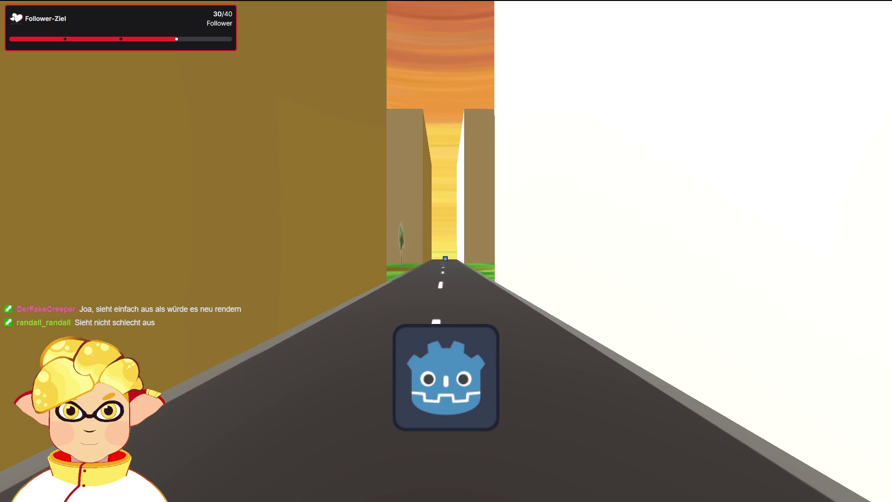
{"action": "key", "text": "w"}
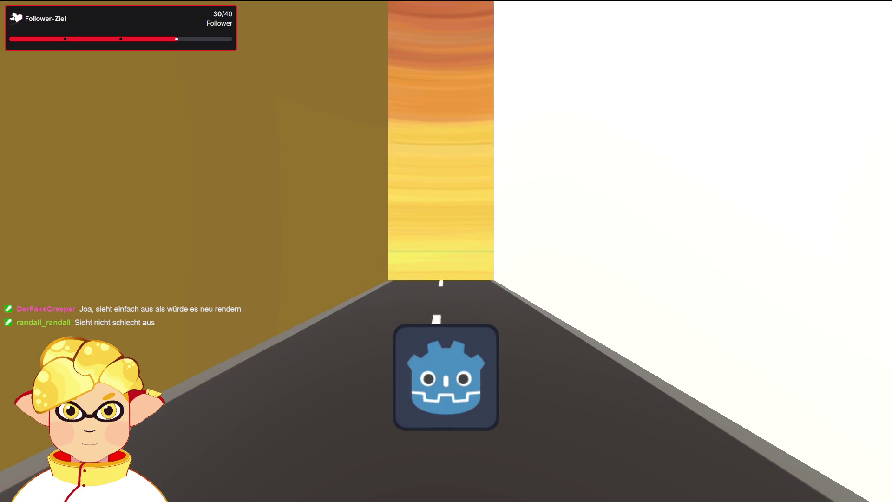
{"action": "key", "text": "w"}
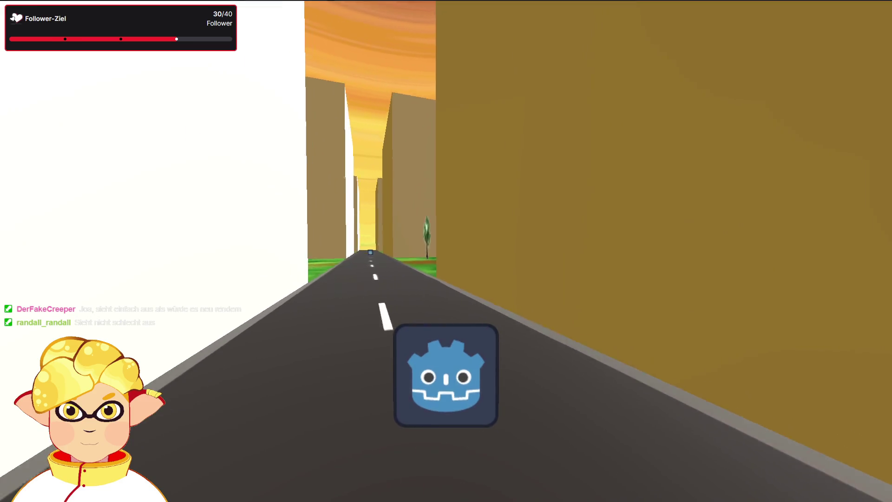
{"action": "key", "text": "w"}
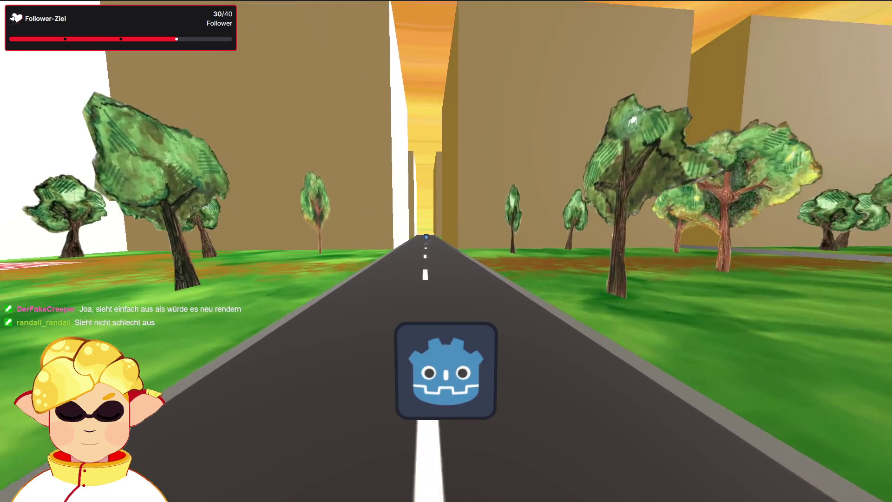
{"action": "key", "text": "w"}
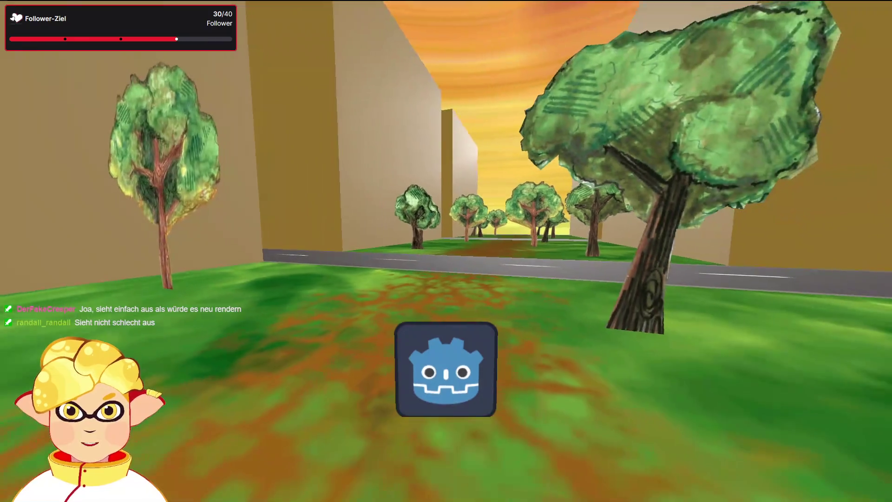
{"action": "key", "text": "d"}
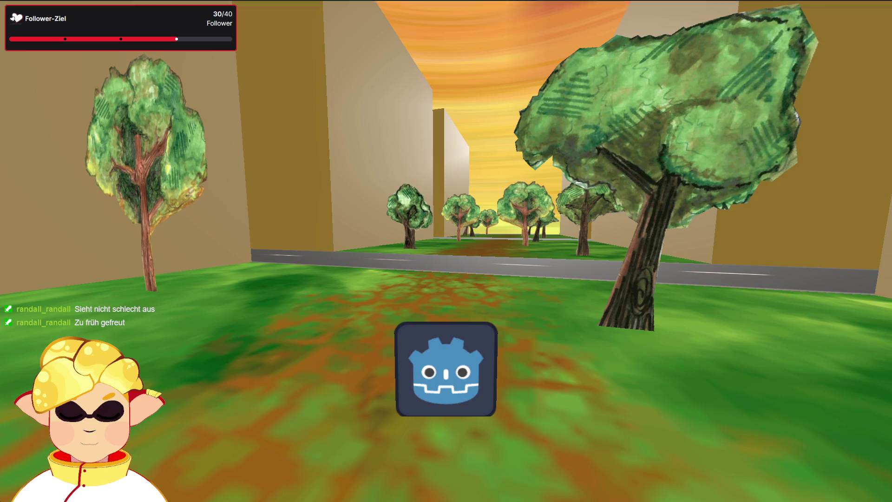
{"action": "key", "text": "F8"}
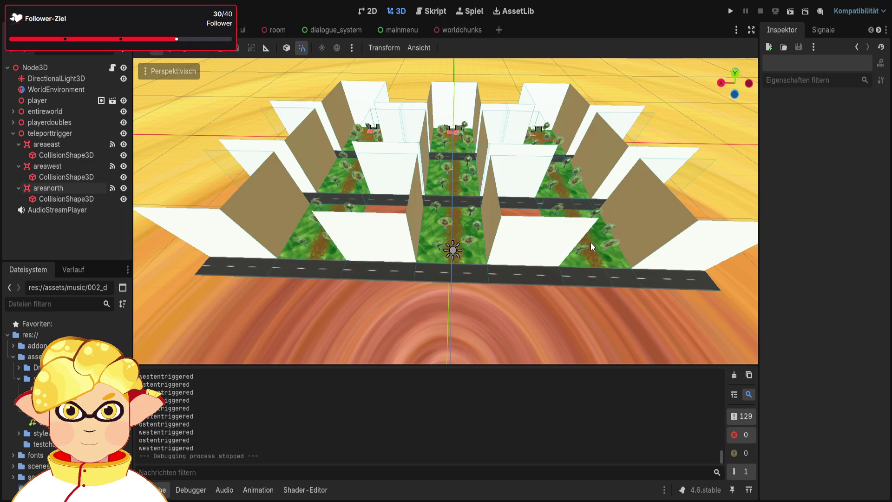
Open char.gd and change SPEED on line 3 from 3 to 5.
{"action": "left_click", "coordinate": [431, 11]}
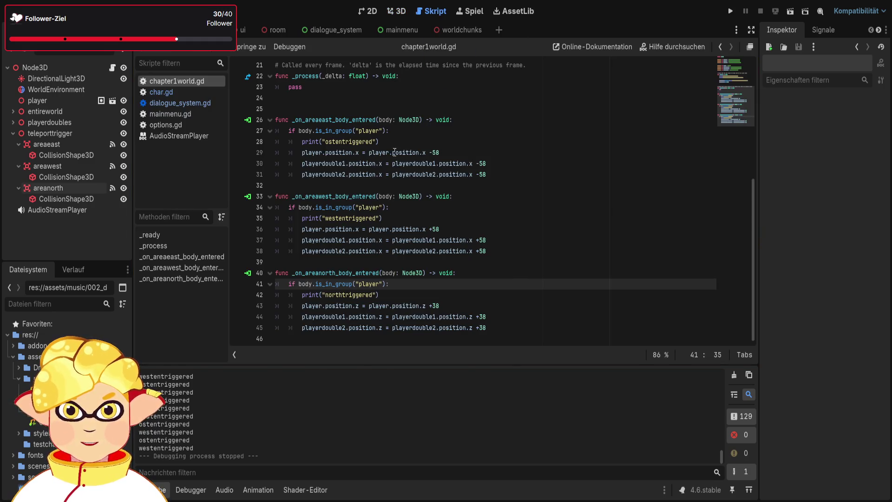
{"action": "left_click", "coordinate": [177, 93]}
{"action": "scroll", "coordinate": [418, 220], "scroll_direction": "up", "scroll_amount": 15}
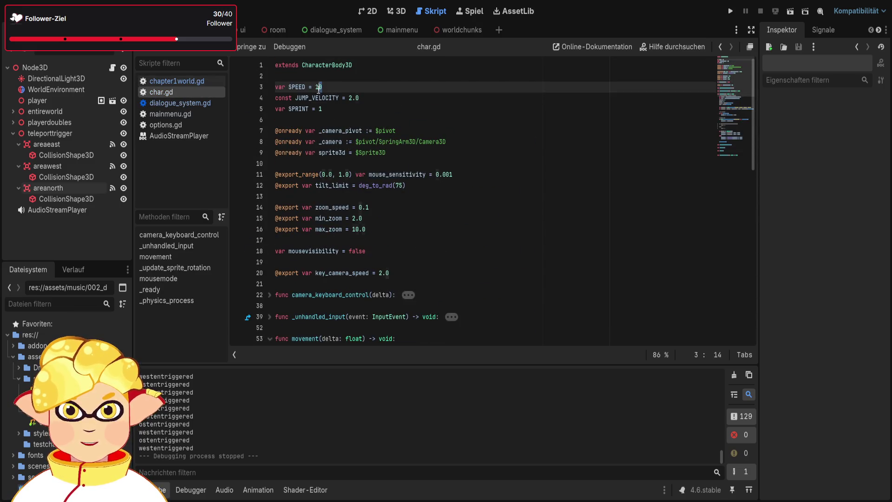
{"action": "scroll", "coordinate": [341, 120], "scroll_direction": "down", "scroll_amount": 10}
{"action": "key", "text": "Right"}
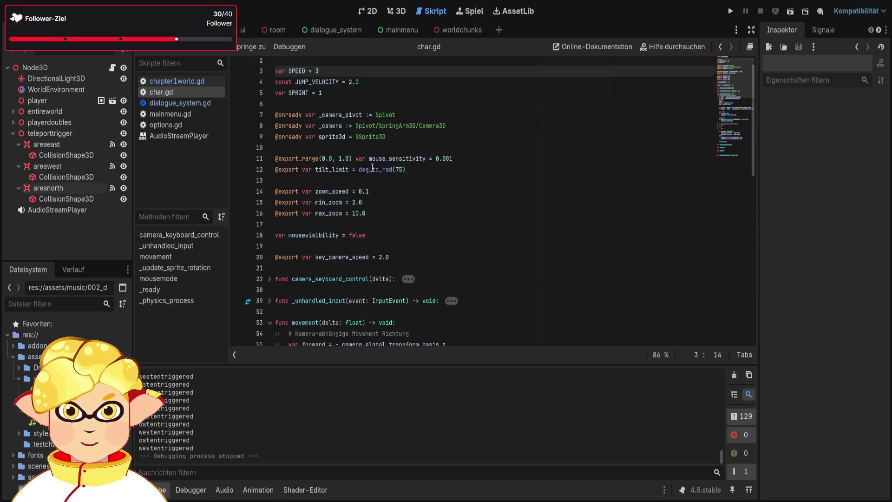
Test-run the scene at the new speed, then close the game.
{"action": "left_click", "coordinate": [786, 16]}
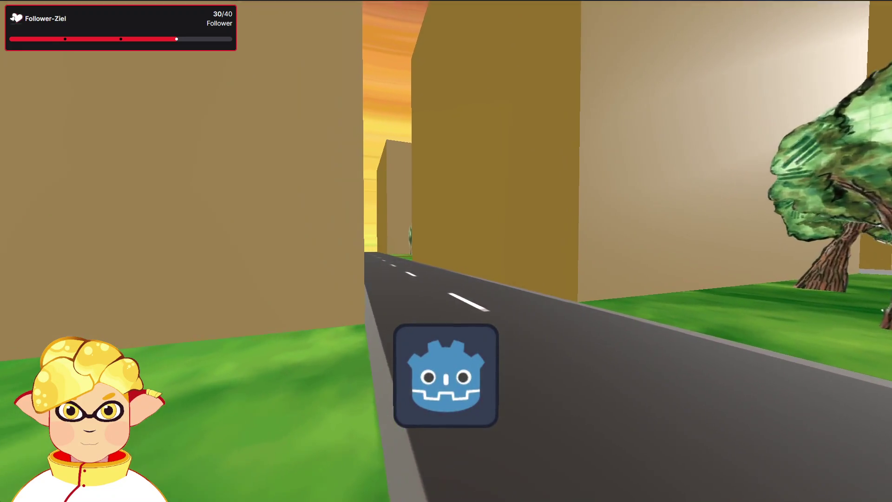
{"action": "key", "text": "alt+F4"}
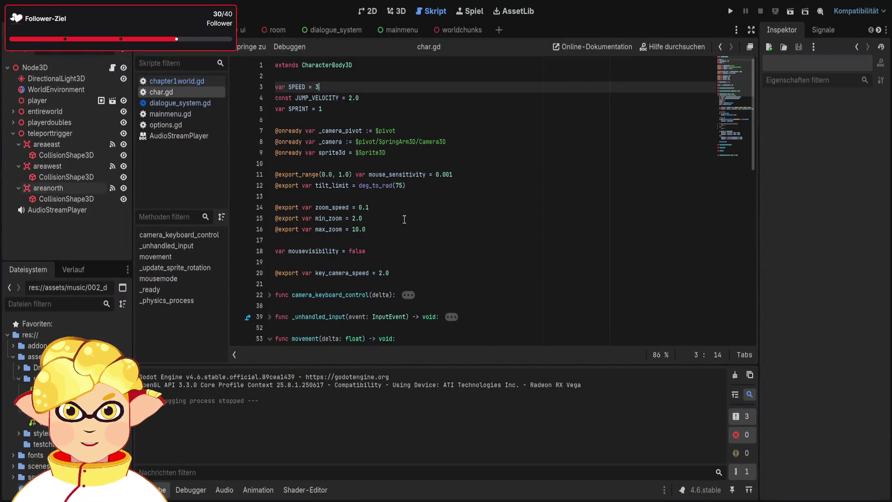
{"action": "left_click", "coordinate": [441, 196]}
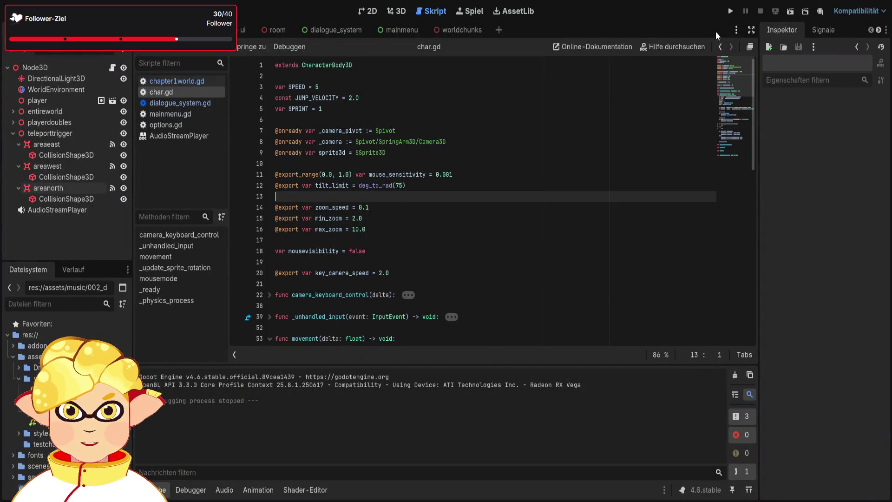
Run the scene at SPEED 5, walk along the road across the east and west edges, then stop it.
{"action": "left_click", "coordinate": [792, 15]}
{"action": "key", "text": "w"}
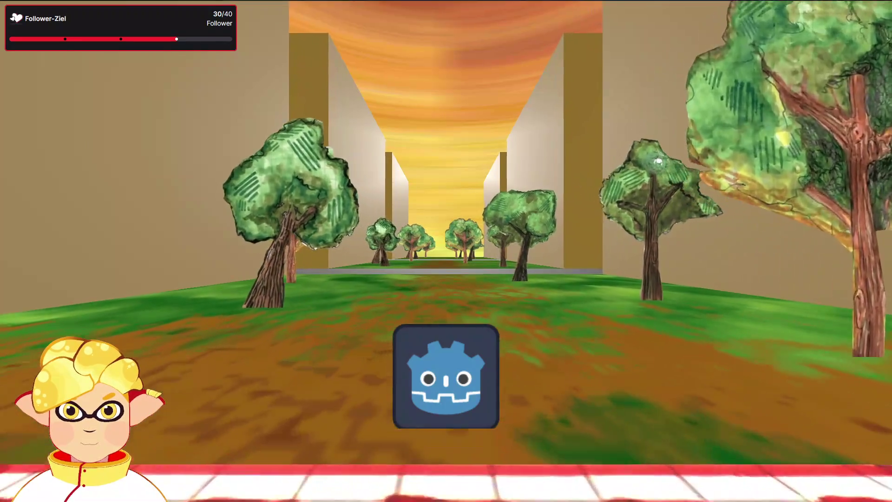
{"action": "key", "text": "a"}
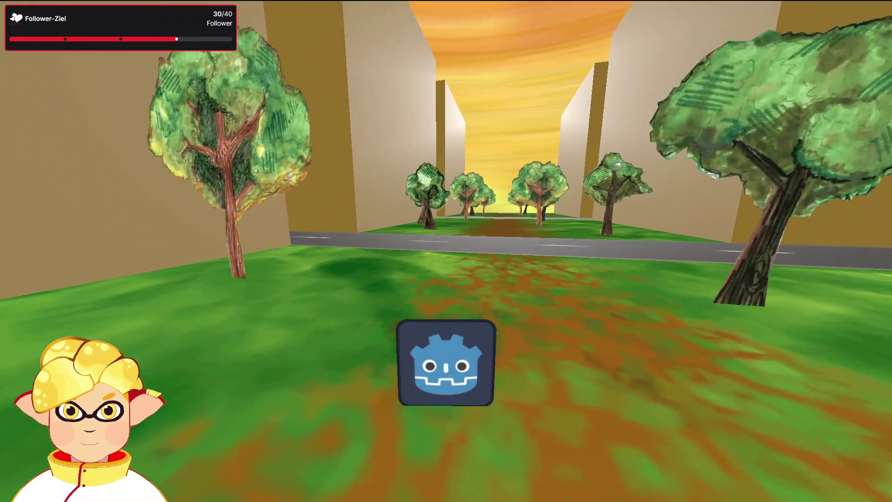
{"action": "key", "text": "w"}
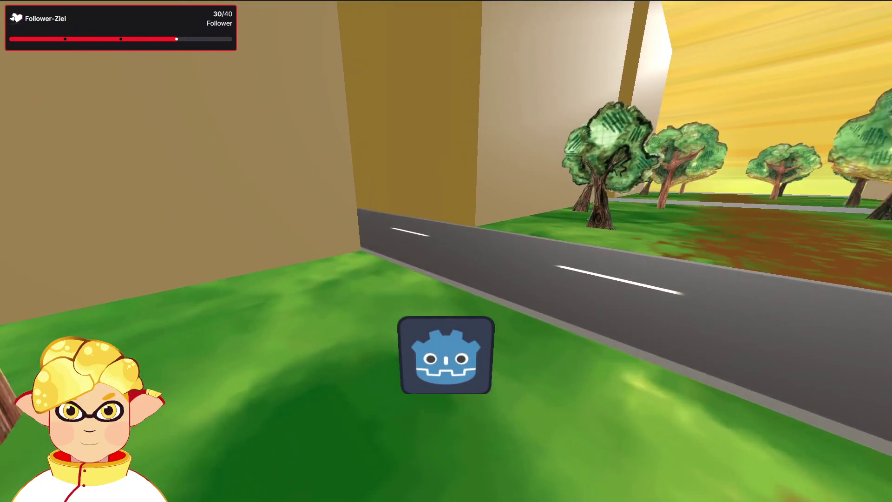
{"action": "key", "text": "d"}
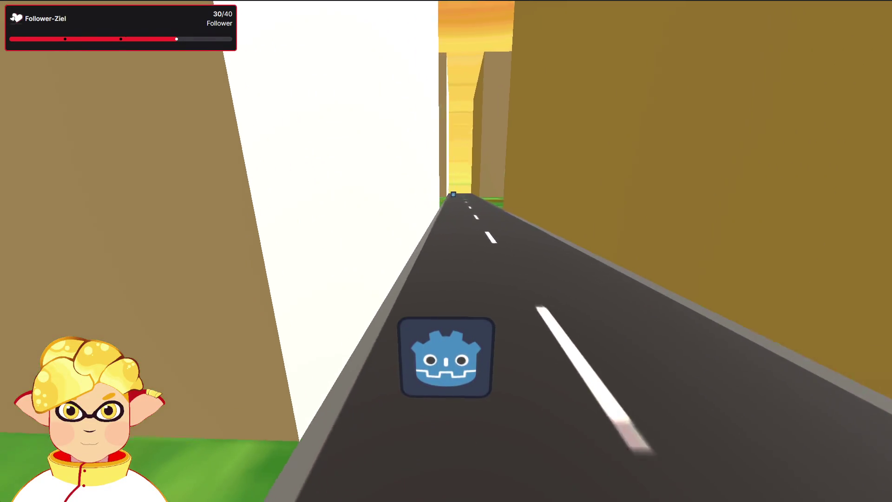
{"action": "key", "text": "w"}
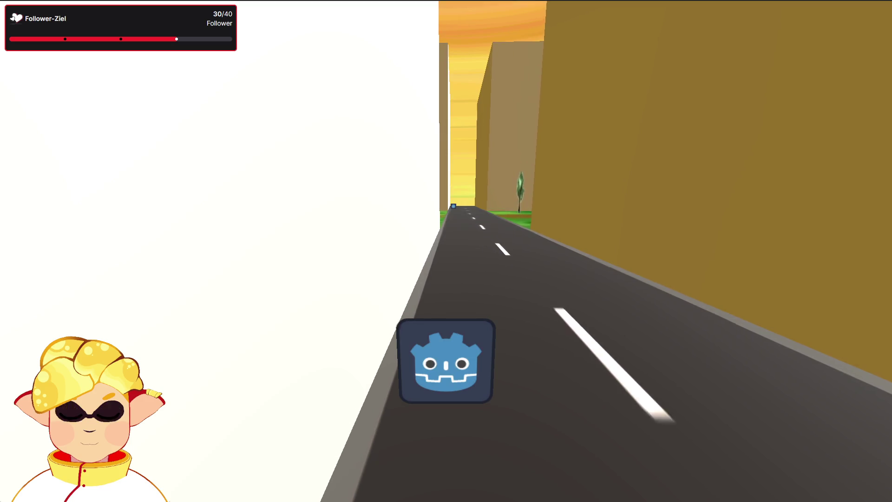
{"action": "key", "text": "w"}
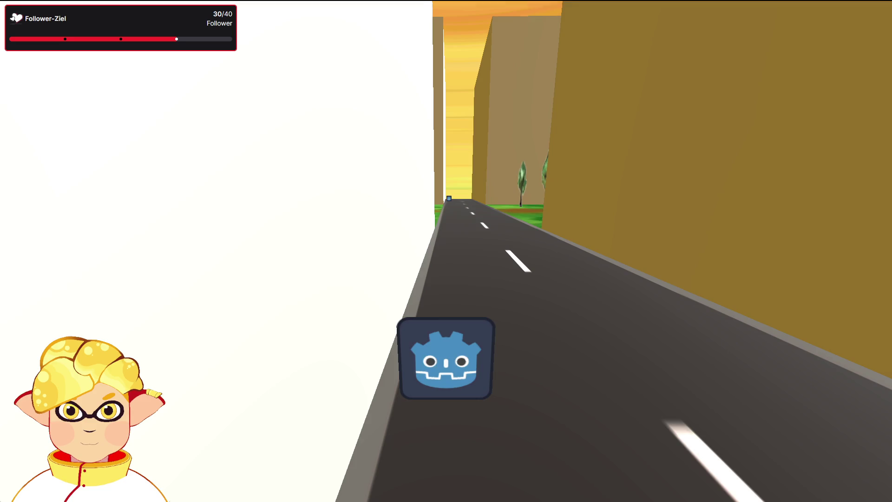
{"action": "left_click", "coordinate": [448, 255]}
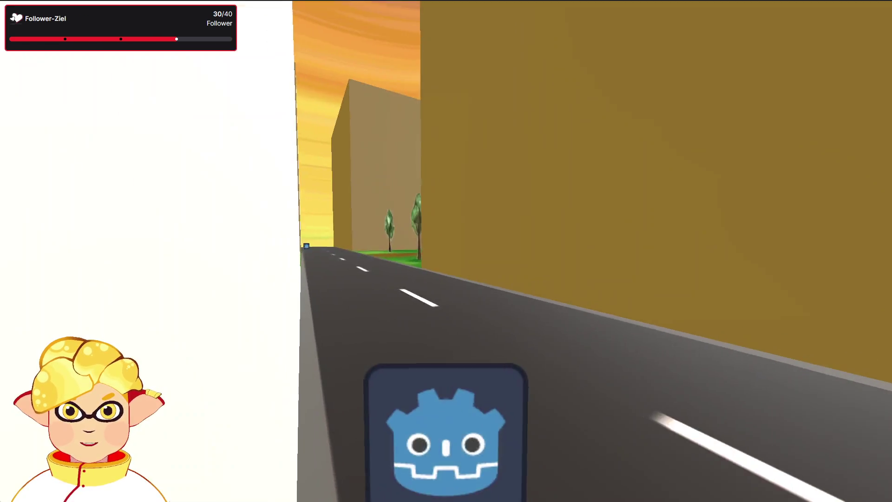
{"action": "key", "text": "F8"}
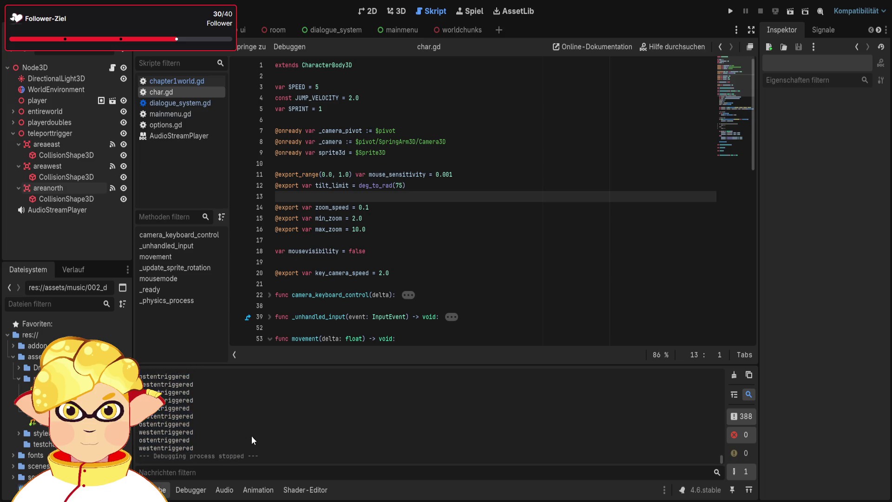
Open chapter1world.gd and change the west-teleport offsets from 58 to 55.
{"action": "scroll", "coordinate": [434, 310], "scroll_direction": "down", "scroll_amount": 10}
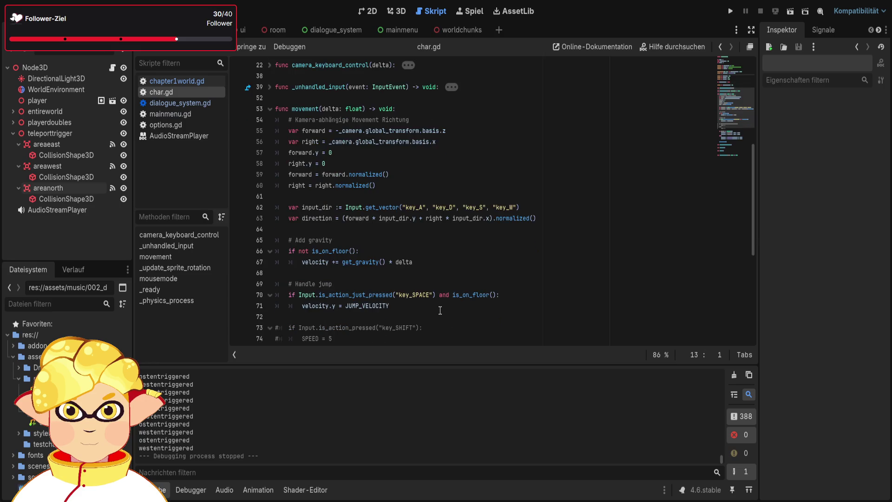
{"action": "scroll", "coordinate": [439, 309], "scroll_direction": "down", "scroll_amount": 3}
{"action": "scroll", "coordinate": [279, 237], "scroll_direction": "up", "scroll_amount": 2}
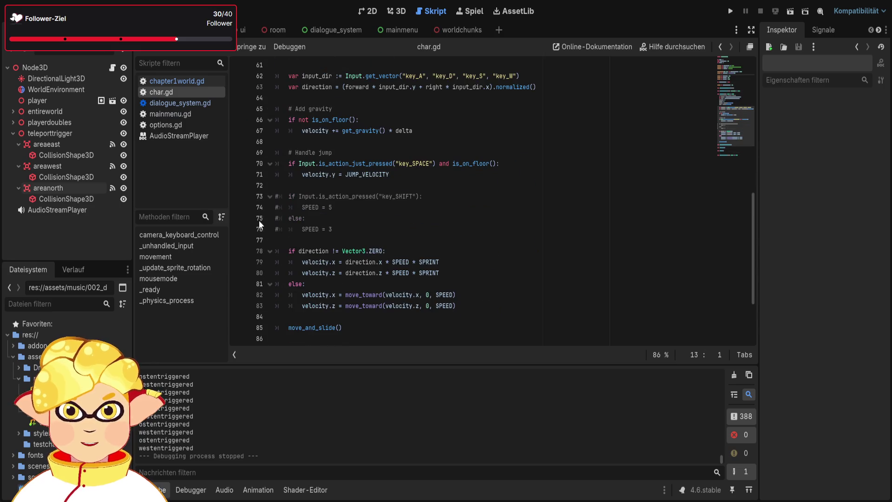
{"action": "left_click", "coordinate": [176, 85]}
{"action": "left_click", "coordinate": [509, 253]}
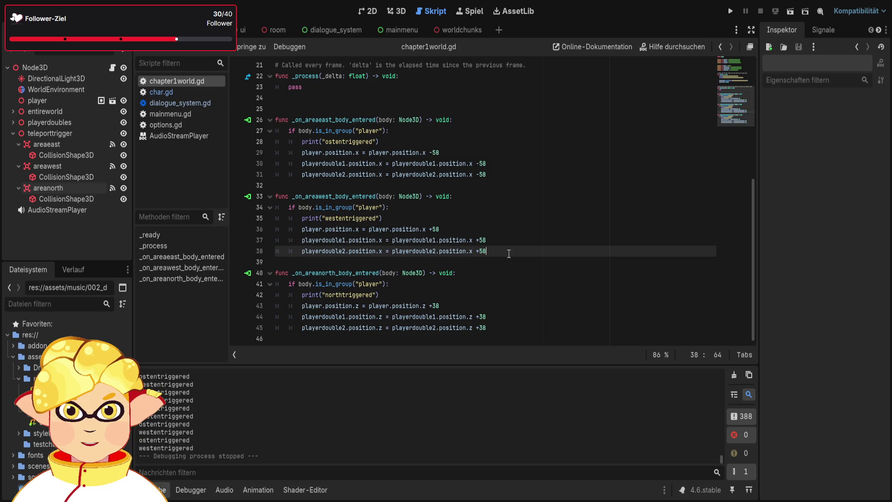
{"action": "type", "text": "5"}
{"action": "key", "text": "Up"}
{"action": "key", "text": "BackSpace"}
{"action": "type", "text": "5"}
{"action": "key", "text": "Up"}
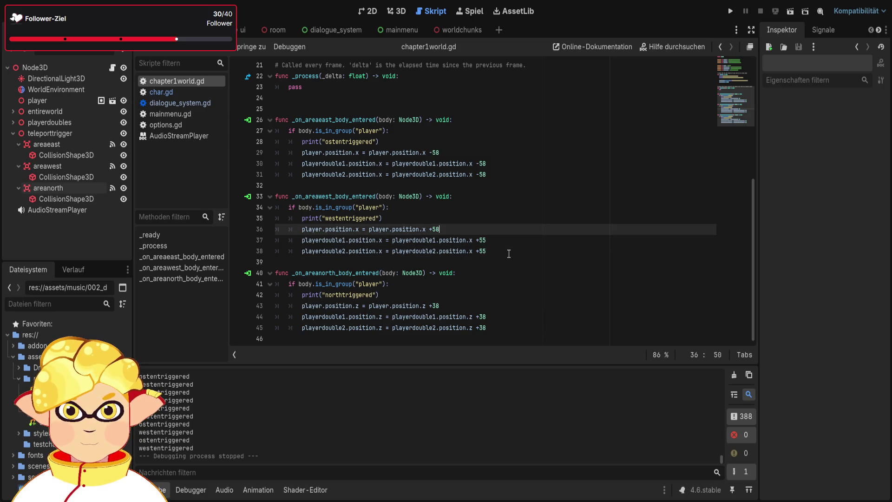
Change the east-teleport offsets from 58 to 55 and run the scene to test them.
{"action": "left_click", "coordinate": [513, 176]}
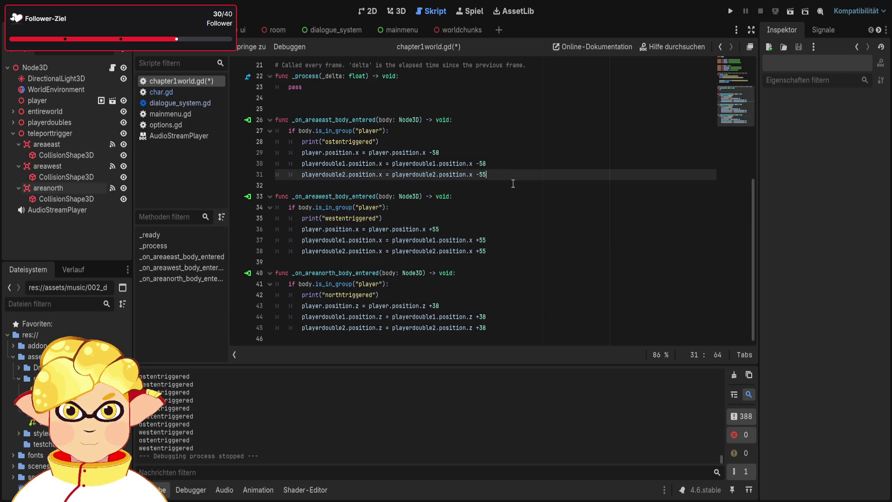
{"action": "key", "text": "Up"}
{"action": "key", "text": "BackSpace"}
{"action": "type", "text": "5"}
{"action": "key", "text": "Up"}
{"action": "key", "text": "BackSpace"}
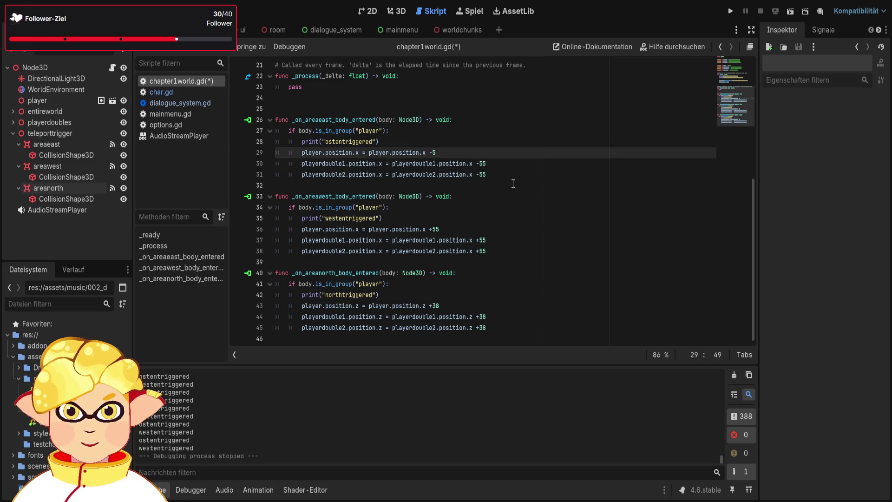
{"action": "left_click", "coordinate": [792, 11]}
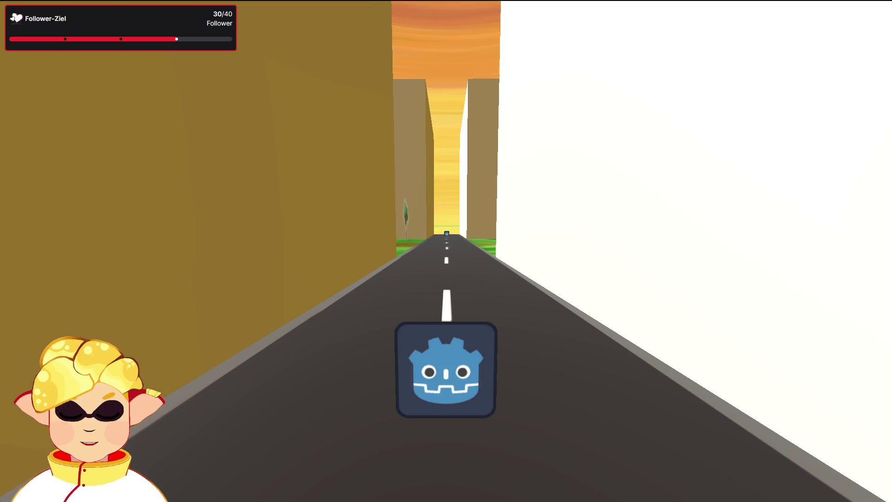
Stop the game with F8 and tilt the 3D view over the world grid.
{"action": "key", "text": "F8"}
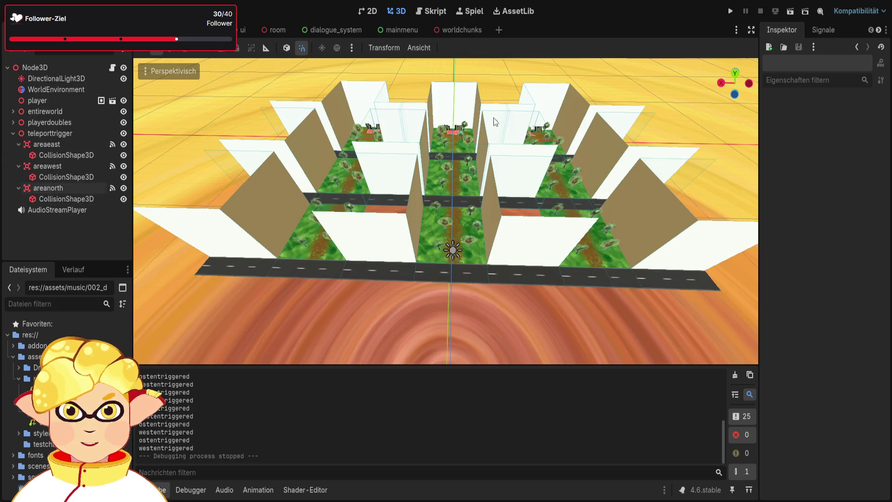
{"action": "left_click_drag", "start_coordinate": [495, 122], "coordinate": [498, 188]}
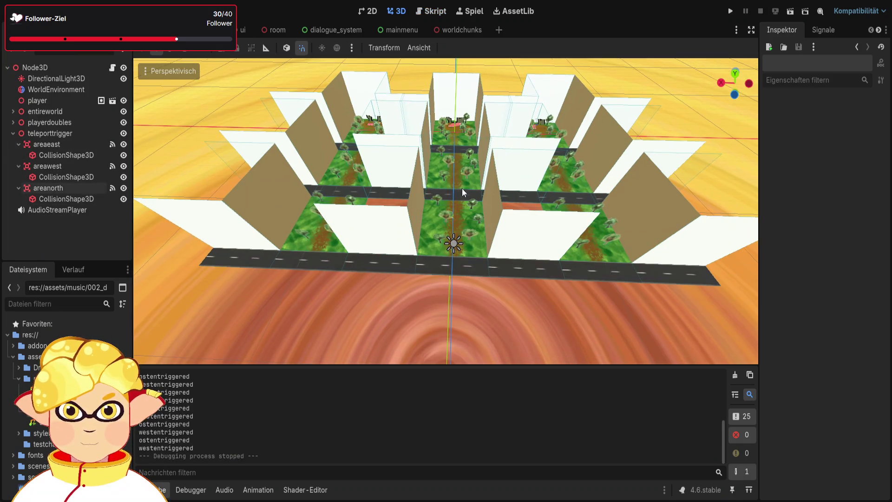
Slide areaeast's collision box to x -1 and move the east trigger area to x 30.
{"action": "left_click", "coordinate": [51, 157]}
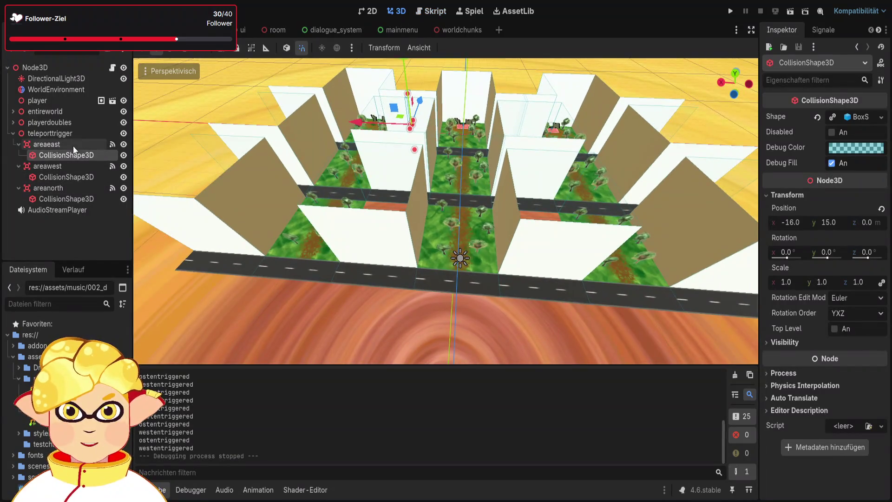
{"action": "left_click", "coordinate": [74, 145]}
{"action": "mouse_move", "coordinate": [450, 188]}
{"action": "left_mouse_down"}
{"action": "mouse_move", "coordinate": [497, 244]}
{"action": "mouse_move", "coordinate": [504, 269]}
{"action": "left_mouse_up"}
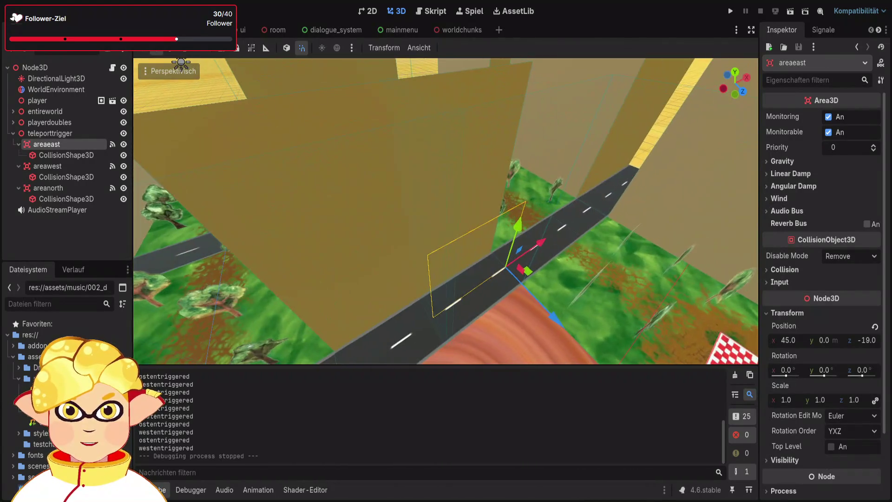
{"action": "left_click", "coordinate": [59, 155]}
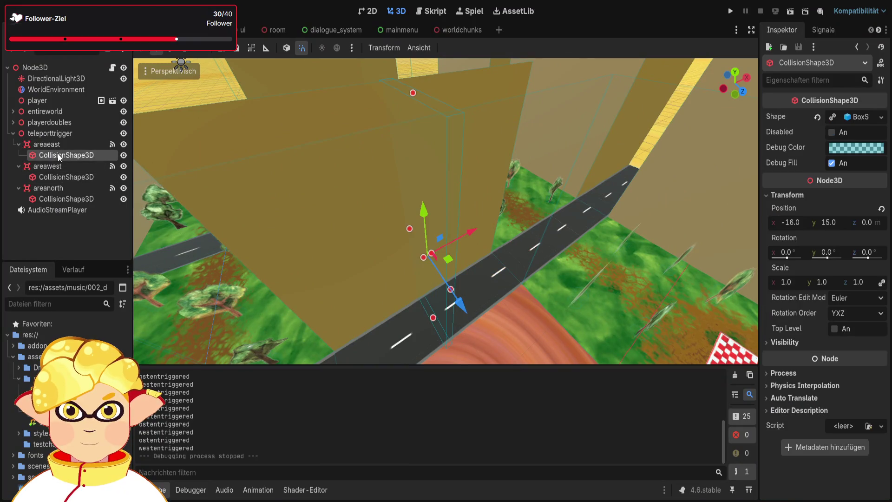
{"action": "left_click", "coordinate": [58, 143]}
{"action": "left_click", "coordinate": [58, 157]}
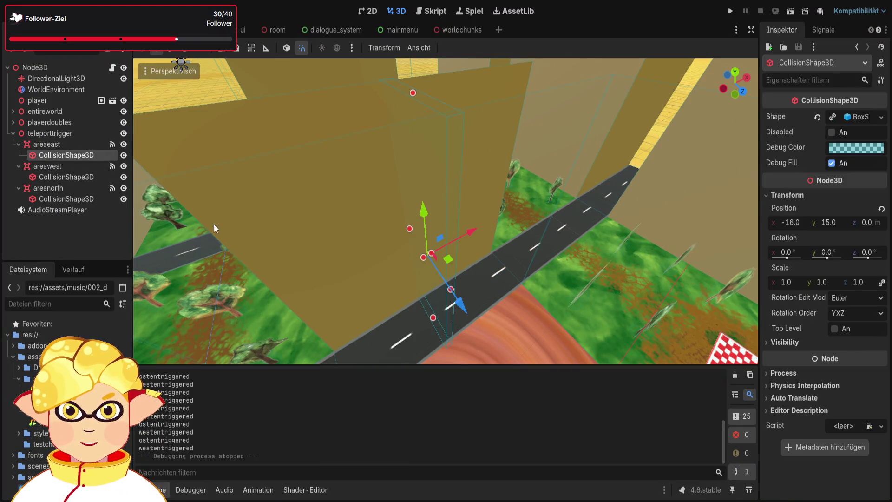
{"action": "left_click_drag", "start_coordinate": [468, 233], "coordinate": [555, 204]}
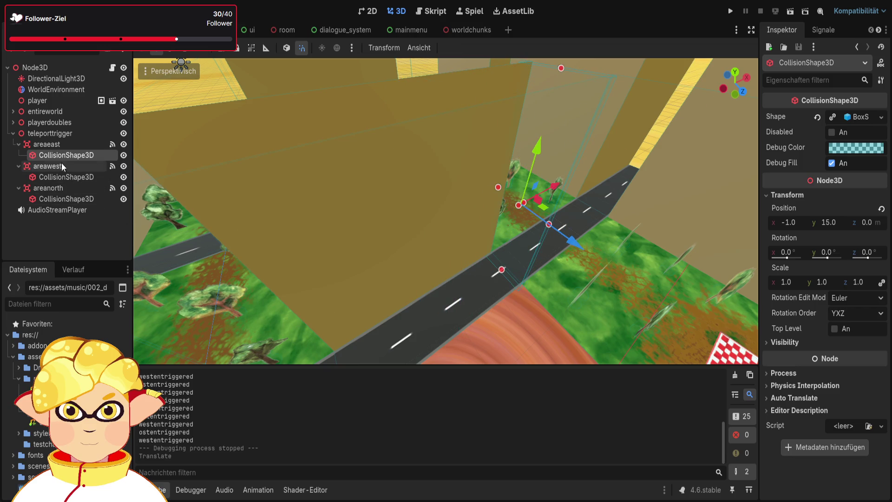
{"action": "left_click", "coordinate": [47, 144]}
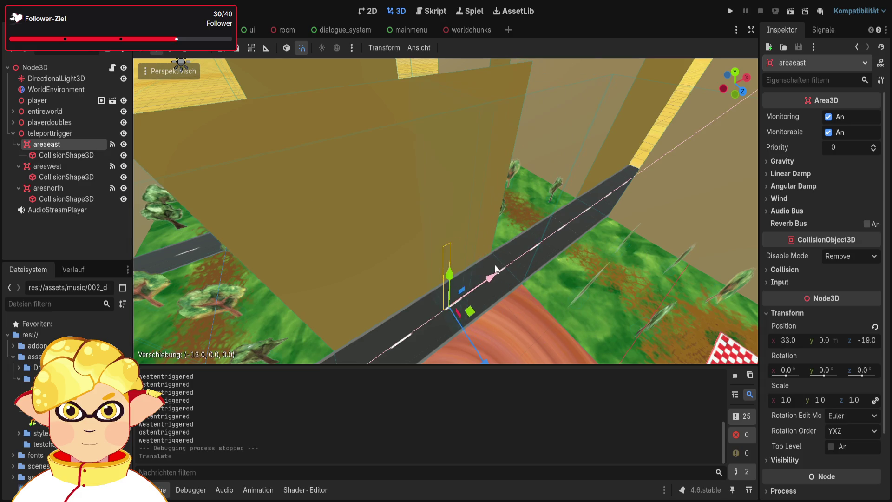
{"action": "left_click_drag", "start_coordinate": [492, 267], "coordinate": [486, 271]}
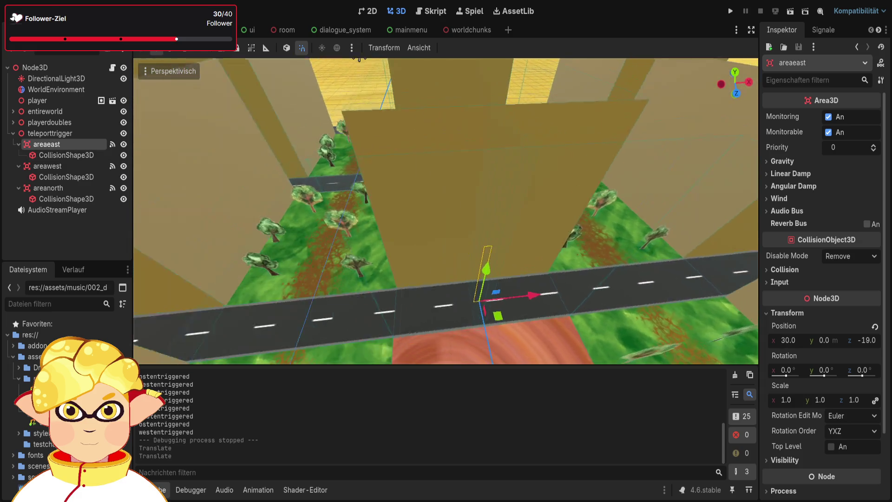
Slide areawest's collision box to x 1, keeping y at 15, and frame the west trigger.
{"action": "double_click", "coordinate": [47, 166]}
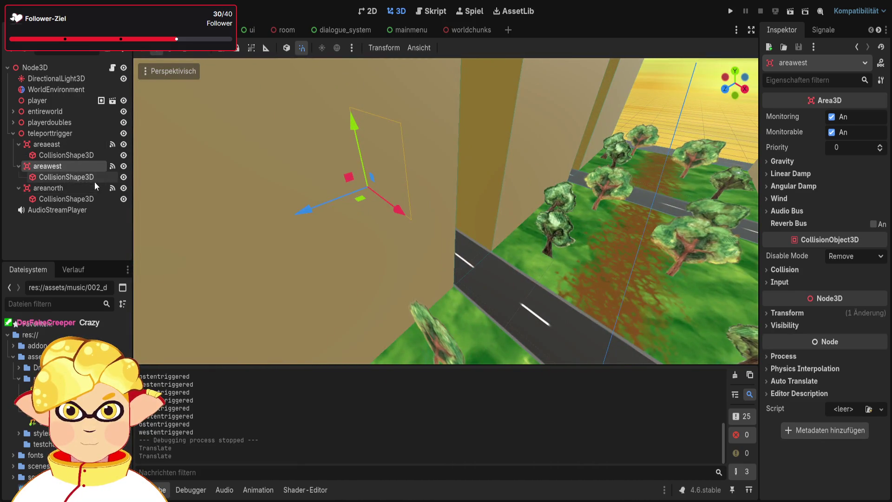
{"action": "left_click", "coordinate": [75, 177]}
{"action": "left_click_drag", "start_coordinate": [442, 136], "coordinate": [443, 54]}
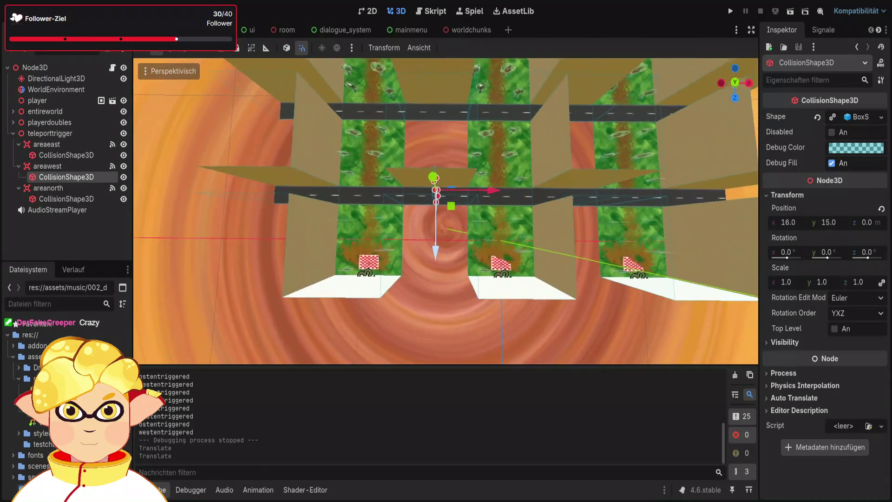
{"action": "left_click_drag", "start_coordinate": [542, 189], "coordinate": [489, 188]}
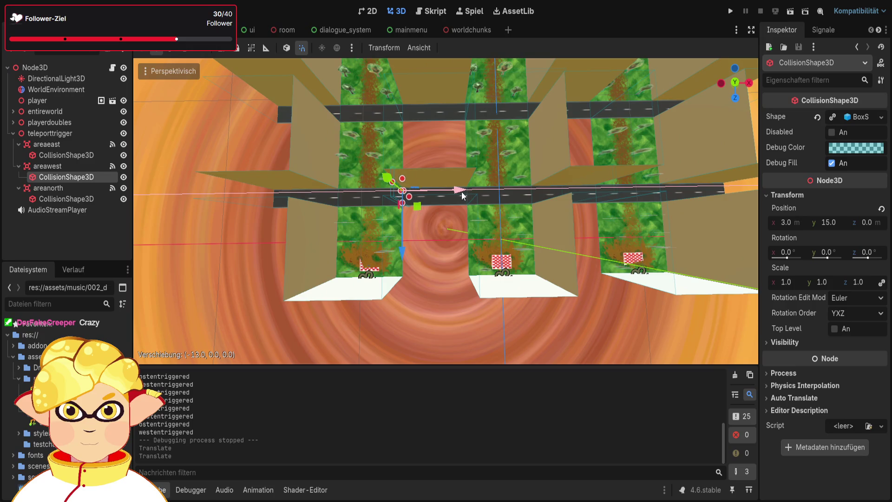
{"action": "mouse_move", "coordinate": [464, 190]}
{"action": "left_mouse_down"}
{"action": "mouse_move", "coordinate": [456, 190]}
{"action": "mouse_move", "coordinate": [471, 196]}
{"action": "left_mouse_up"}
{"action": "left_click", "coordinate": [74, 165]}
{"action": "scroll", "coordinate": [445, 205], "scroll_direction": "down", "scroll_amount": 3}
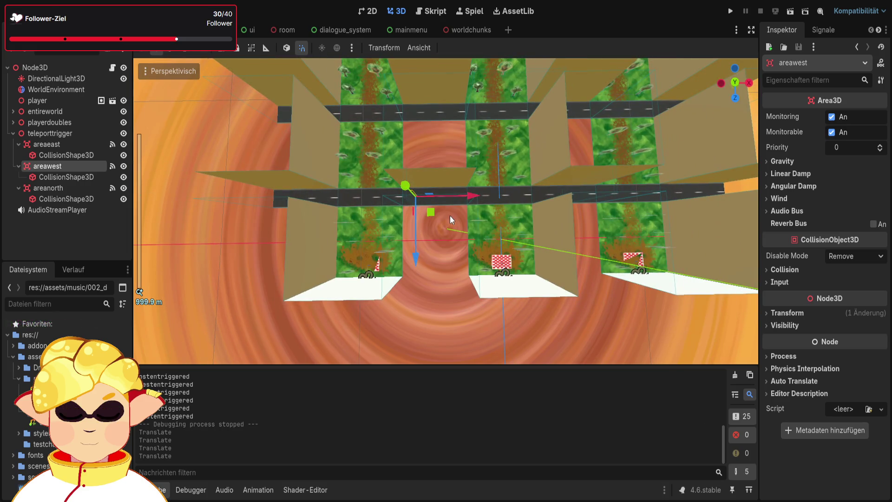
{"action": "scroll", "coordinate": [454, 224], "scroll_direction": "up", "scroll_amount": 10}
{"action": "key", "text": "f"}
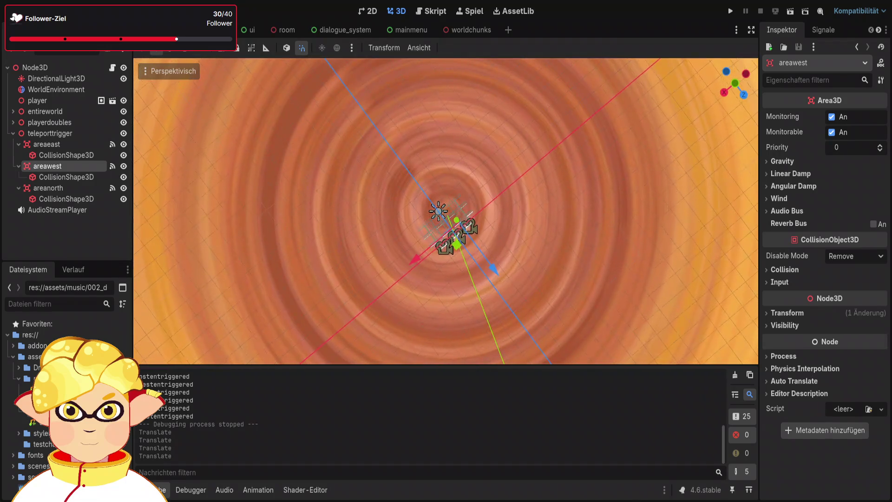
Look down over the road, slide areaeast to x 0 and shift areawest along x.
{"action": "scroll", "coordinate": [446, 211], "scroll_direction": "up", "scroll_amount": 5}
{"action": "key", "text": "w"}
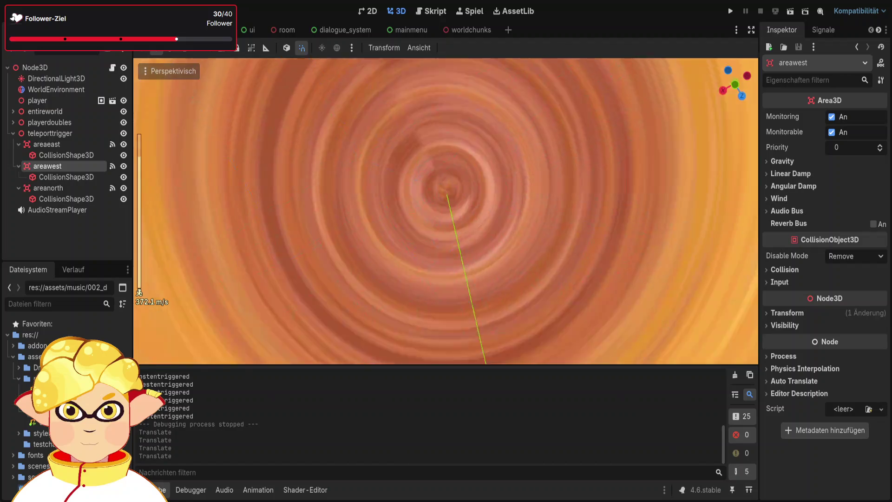
{"action": "scroll", "coordinate": [446, 211], "scroll_direction": "down", "scroll_amount": 15}
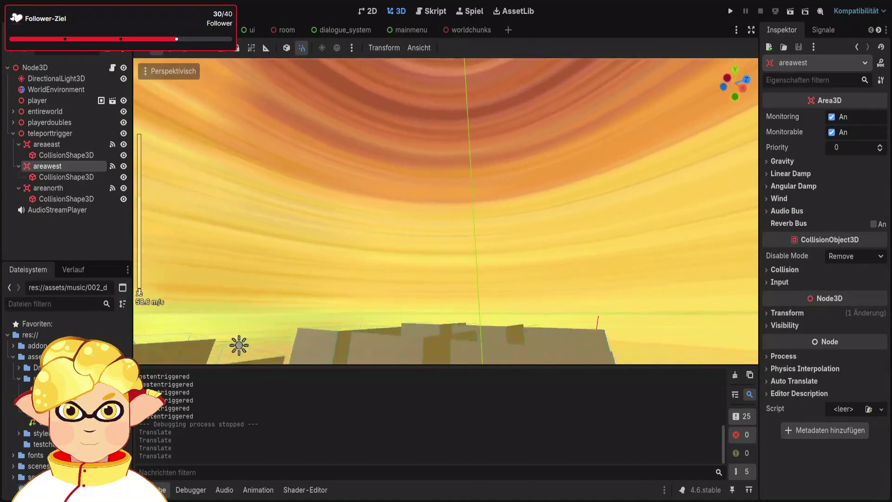
{"action": "mouse_move", "coordinate": [446, 212]}
{"action": "left_mouse_down"}
{"action": "mouse_move", "coordinate": [446, 260]}
{"action": "mouse_move", "coordinate": [432, 288]}
{"action": "mouse_move", "coordinate": [507, 259]}
{"action": "mouse_move", "coordinate": [447, 255]}
{"action": "left_mouse_up"}
{"action": "double_click", "coordinate": [47, 144]}
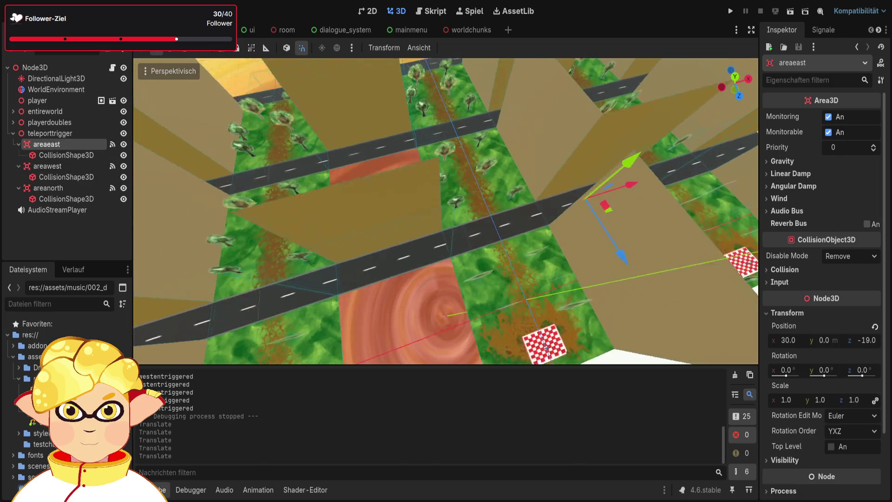
{"action": "left_click_drag", "start_coordinate": [465, 209], "coordinate": [514, 197]}
{"action": "left_click_drag", "start_coordinate": [538, 229], "coordinate": [542, 230]}
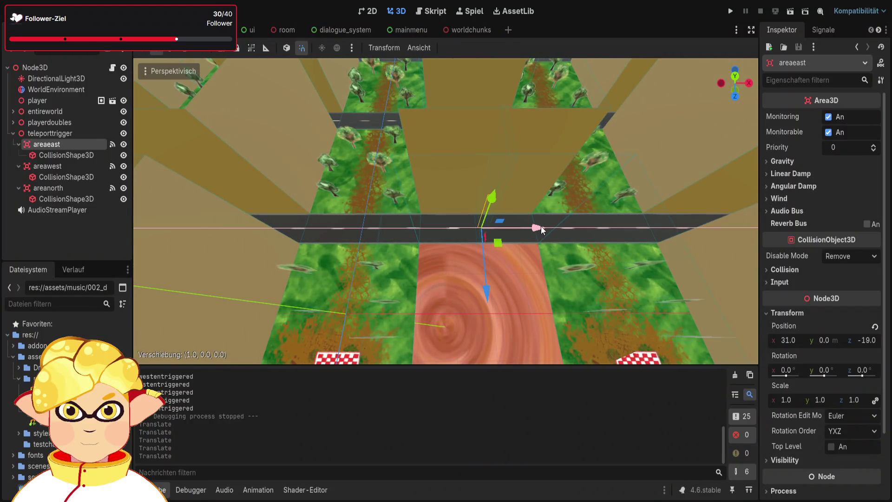
{"action": "left_click_drag", "start_coordinate": [428, 231], "coordinate": [450, 233]}
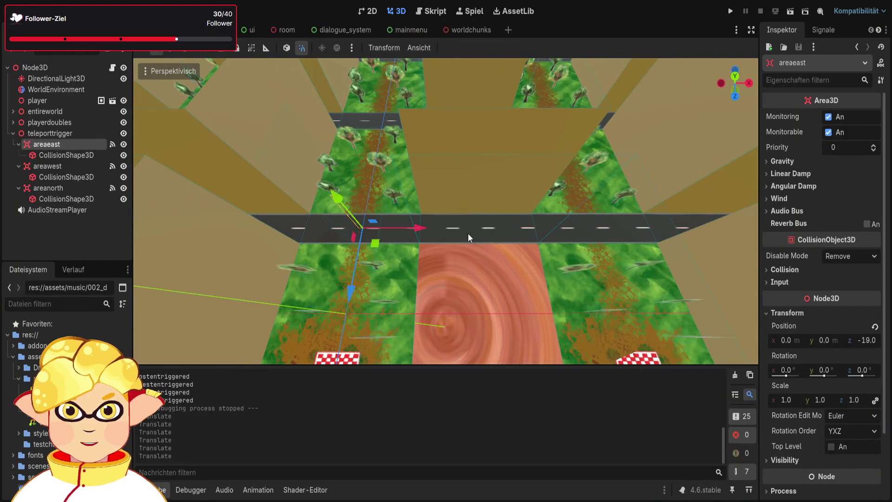
{"action": "left_click", "coordinate": [53, 168]}
{"action": "left_click_drag", "start_coordinate": [344, 205], "coordinate": [353, 207]}
{"action": "left_click_drag", "start_coordinate": [503, 210], "coordinate": [511, 211]}
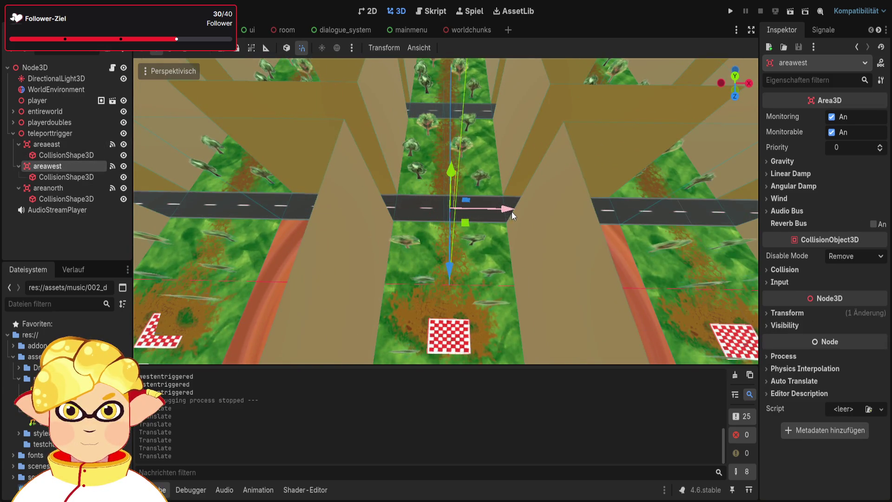
{"action": "scroll", "coordinate": [511, 211], "scroll_direction": "up", "scroll_amount": 3}
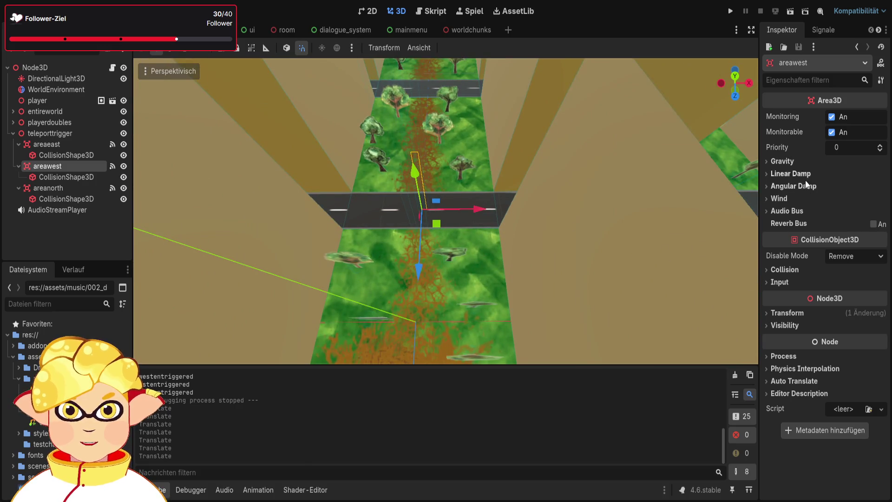
{"action": "left_click", "coordinate": [790, 313]}
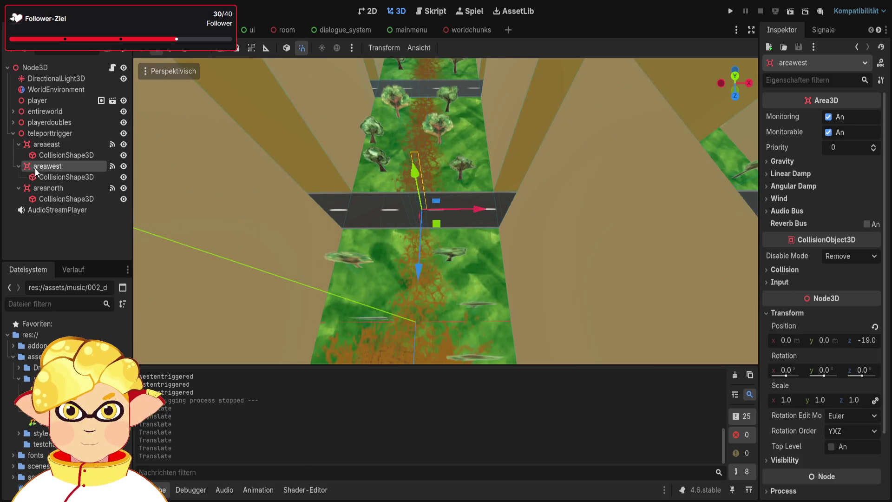
Move areaeast to x 30 and areawest to x -40, then view all three road sections.
{"action": "left_click", "coordinate": [68, 145]}
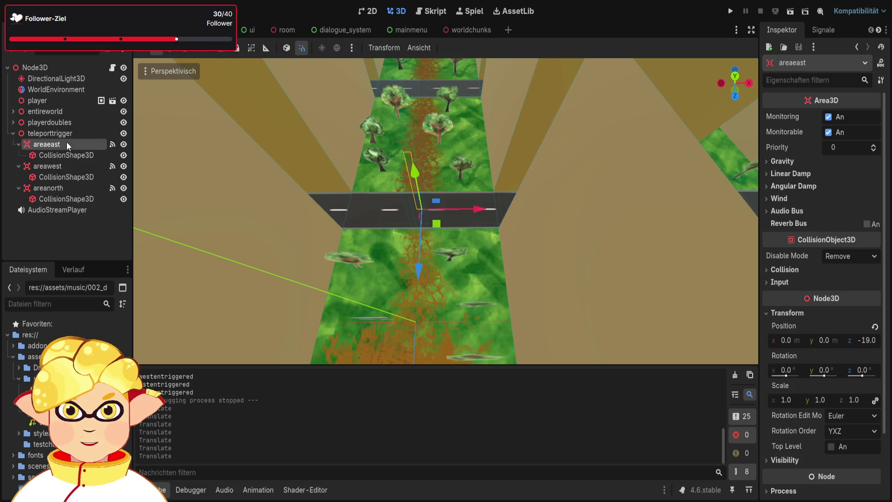
{"action": "left_click_drag", "start_coordinate": [464, 208], "coordinate": [434, 206]}
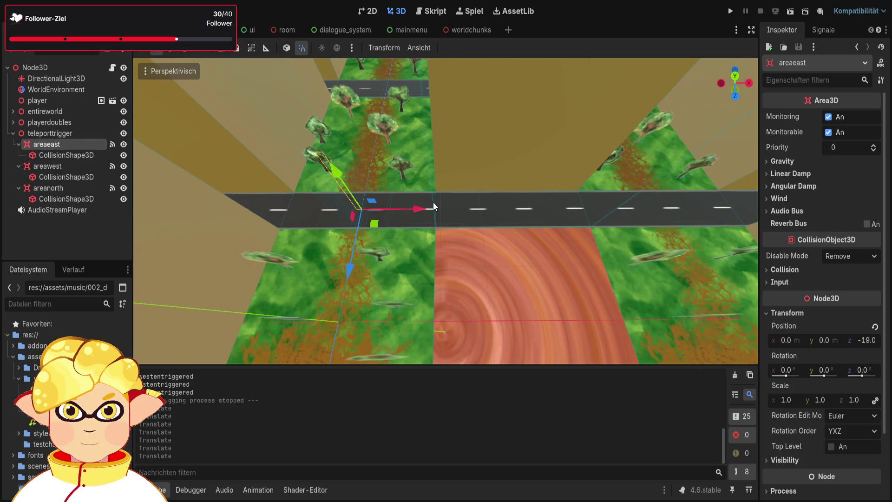
{"action": "left_click_drag", "start_coordinate": [567, 205], "coordinate": [450, 181]}
{"action": "left_click", "coordinate": [75, 168]}
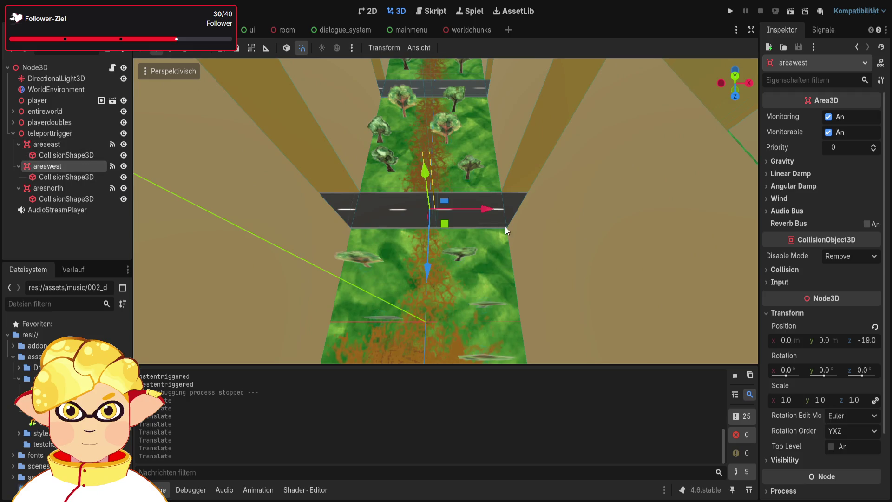
{"action": "key", "text": "f"}
{"action": "mouse_move", "coordinate": [525, 202]}
{"action": "left_mouse_down"}
{"action": "mouse_move", "coordinate": [316, 199]}
{"action": "mouse_move", "coordinate": [330, 194]}
{"action": "left_mouse_up"}
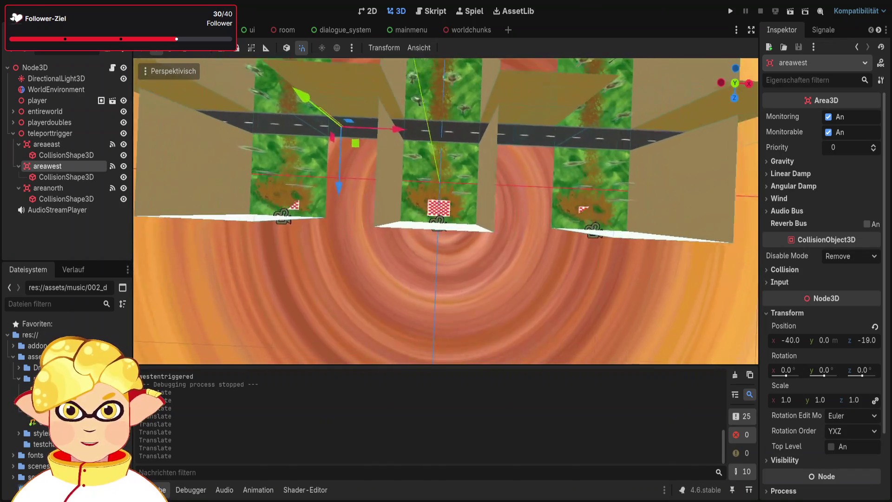
{"action": "left_click", "coordinate": [502, 205]}
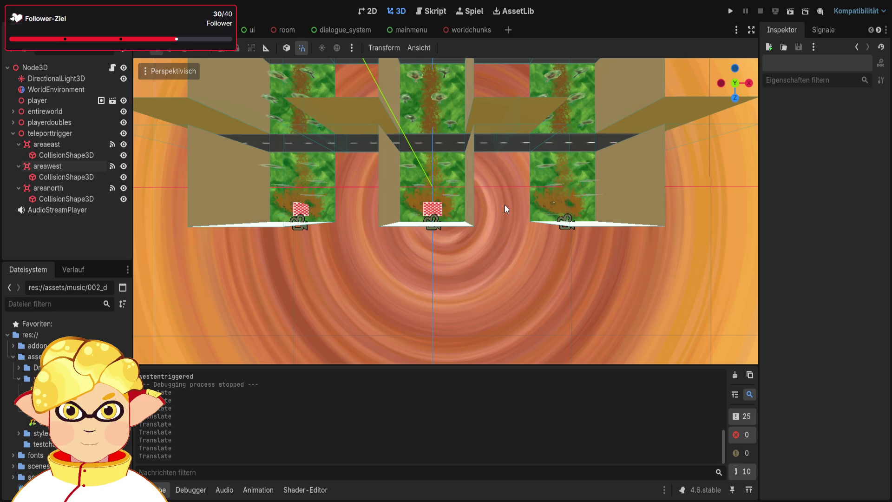
Undo the last two Translate moves, then fly the view along the road and select the ground.
{"action": "key", "text": "ctrl+z"}
{"action": "key", "text": "ctrl+z"}
{"action": "key", "text": "ctrl+z"}
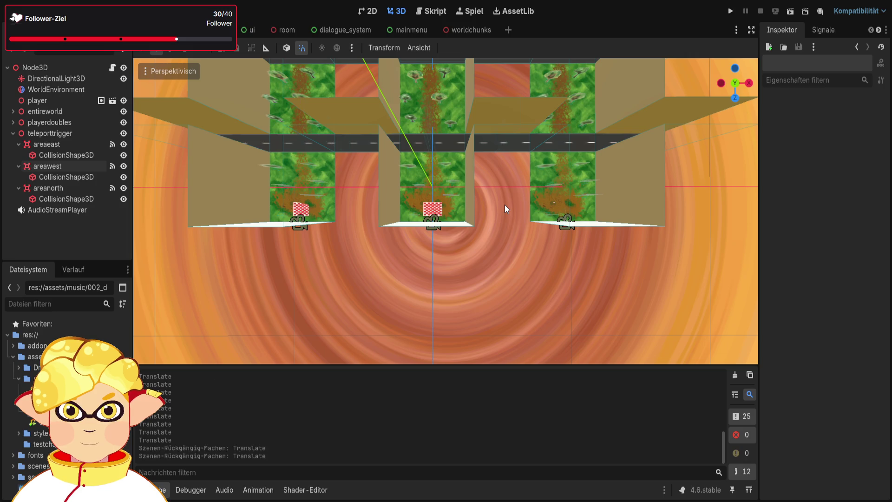
{"action": "key", "text": "ctrl+z"}
{"action": "key", "text": "ctrl+z"}
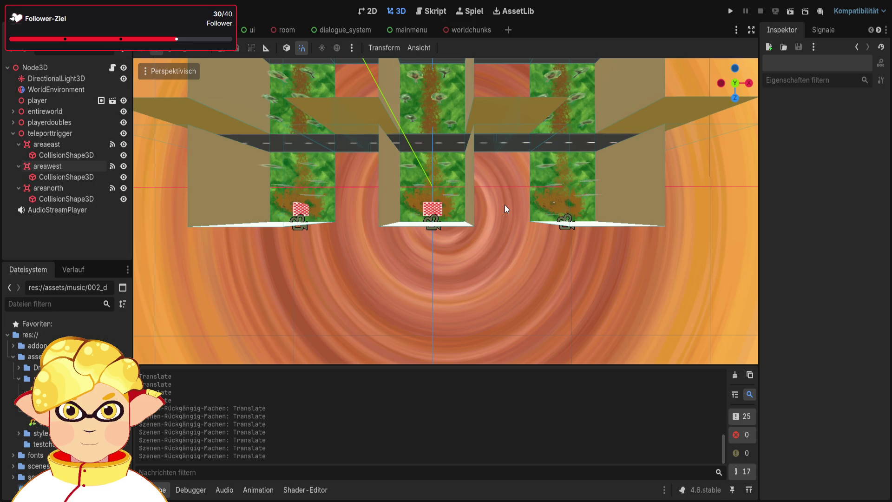
{"action": "left_click_drag", "start_coordinate": [504, 204], "coordinate": [504, 158]}
{"action": "left_click_drag", "start_coordinate": [503, 204], "coordinate": [503, 149]}
{"action": "left_click", "coordinate": [391, 191]}
Collapse entireworld and drag the east trigger's CollisionShape3D box handle to resize it.
{"action": "scroll", "coordinate": [28, 187], "scroll_direction": "up", "scroll_amount": 5}
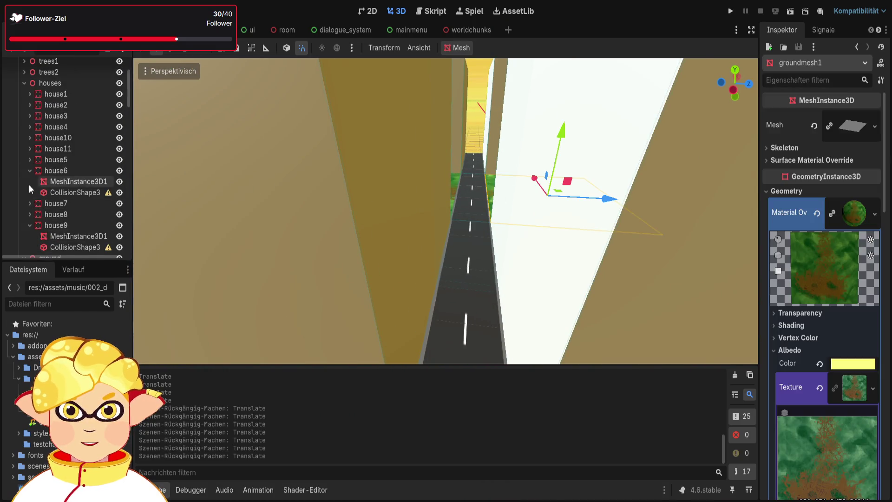
{"action": "left_click", "coordinate": [13, 120]}
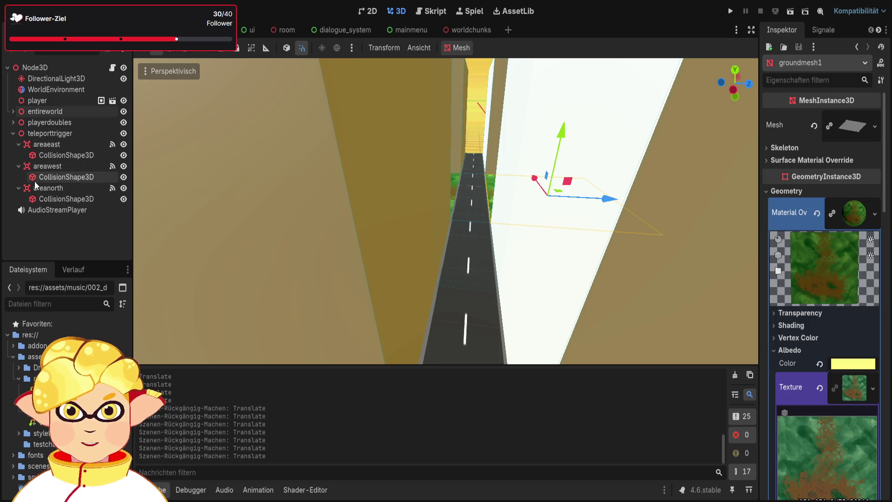
{"action": "double_click", "coordinate": [56, 155]}
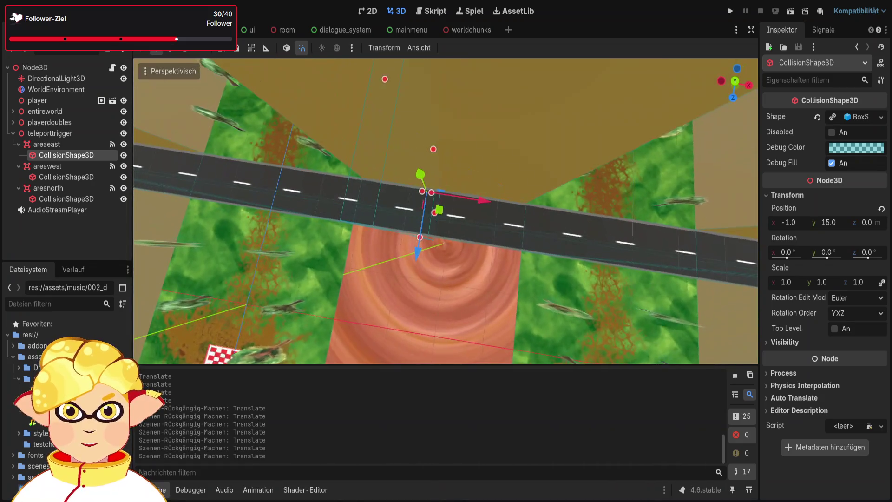
{"action": "mouse_move", "coordinate": [514, 211]}
{"action": "left_mouse_down"}
{"action": "mouse_move", "coordinate": [583, 223]}
{"action": "mouse_move", "coordinate": [540, 255]}
{"action": "left_mouse_up"}
Inspect the west trigger's collision shape, then return to the east shape's X position.
{"action": "left_click", "coordinate": [64, 177]}
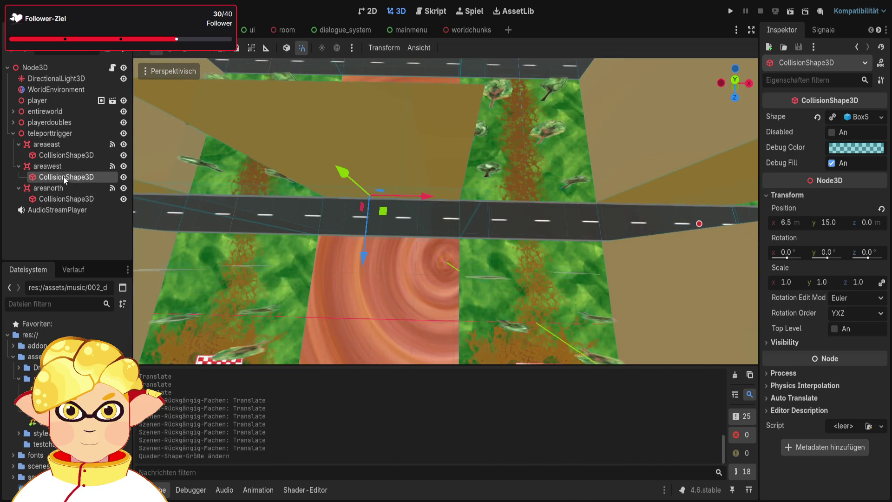
{"action": "scroll", "coordinate": [445, 212], "scroll_direction": "down", "scroll_amount": 5}
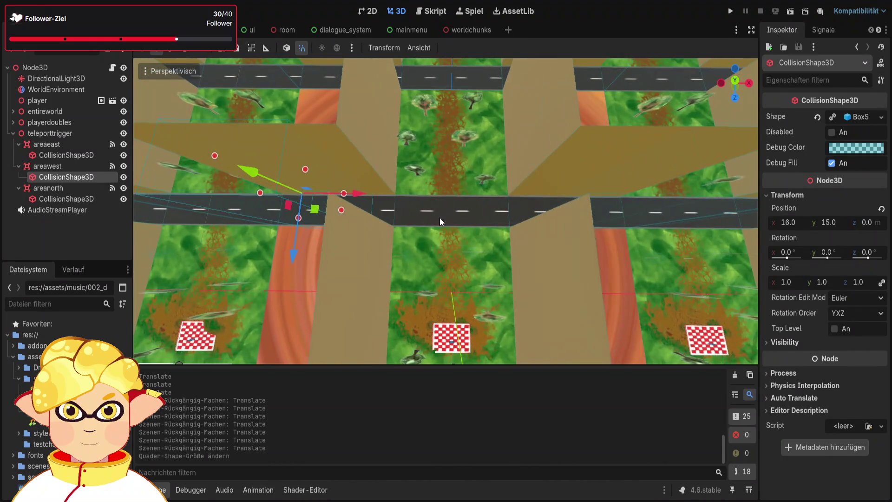
{"action": "left_click", "coordinate": [63, 156]}
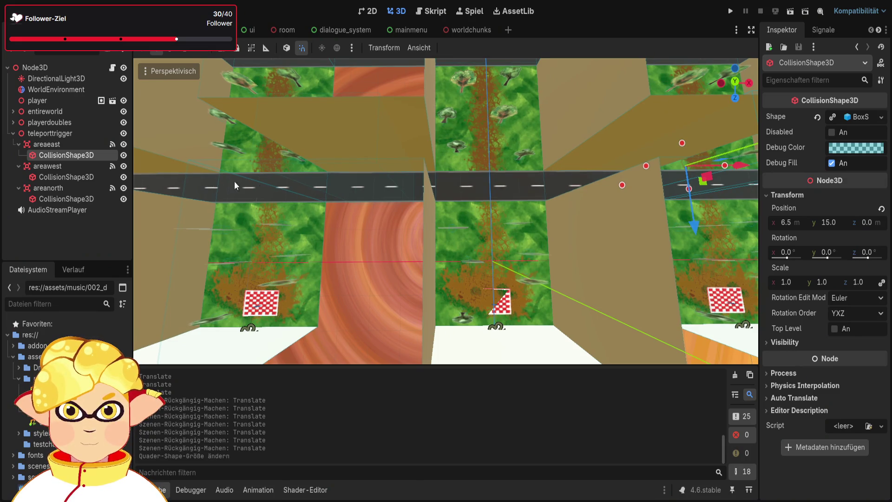
{"action": "left_click", "coordinate": [782, 224]}
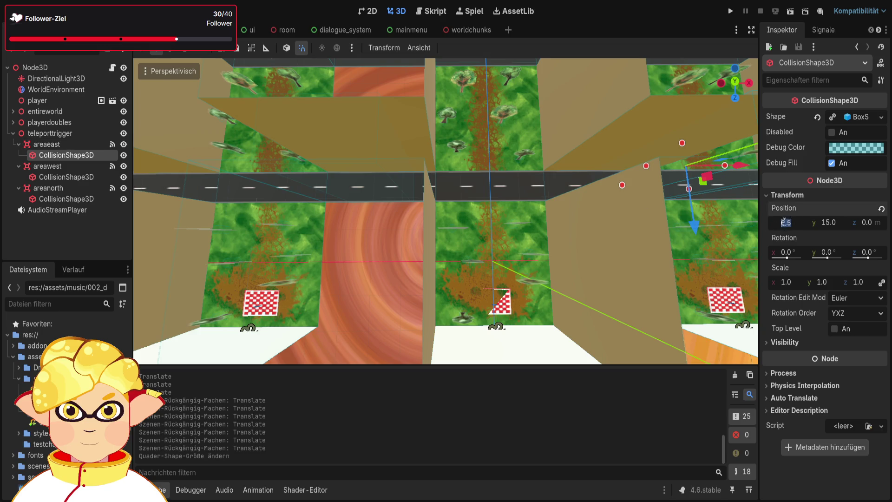
Set Position X to 0 on both the east and west CollisionShape3D nodes.
{"action": "type", "text": "0"}
{"action": "key", "text": "Return"}
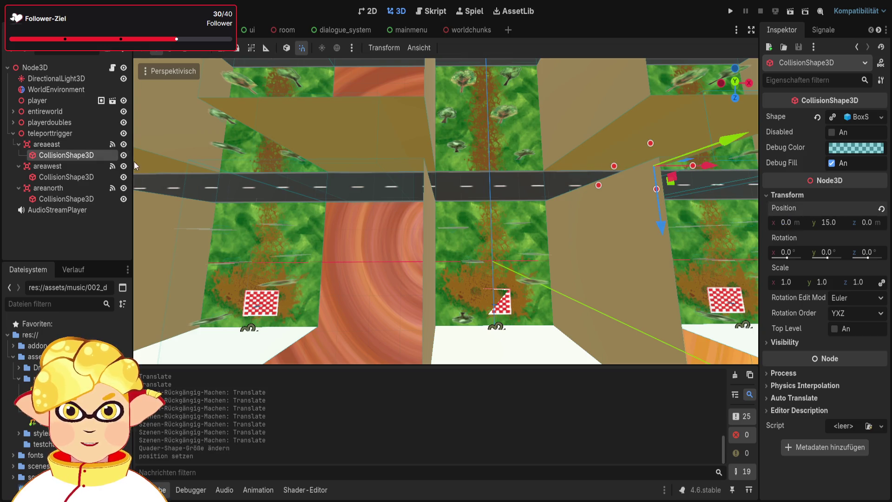
{"action": "left_click", "coordinate": [67, 175]}
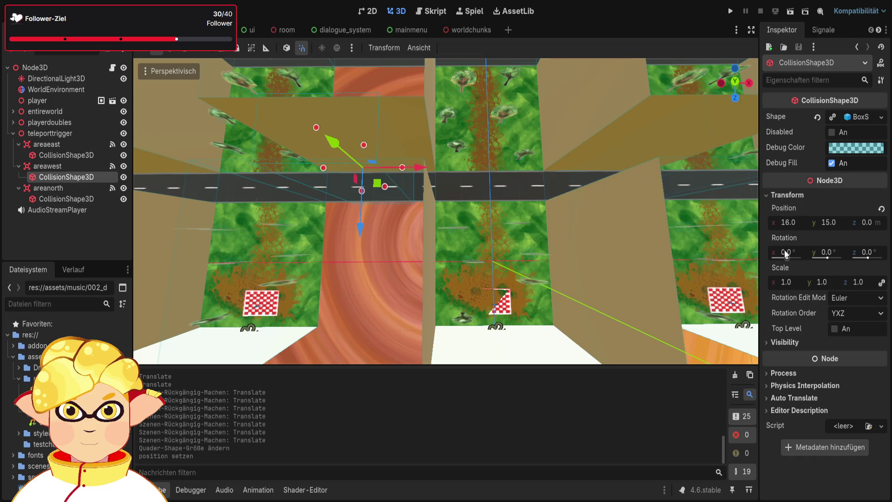
{"action": "left_click", "coordinate": [795, 222]}
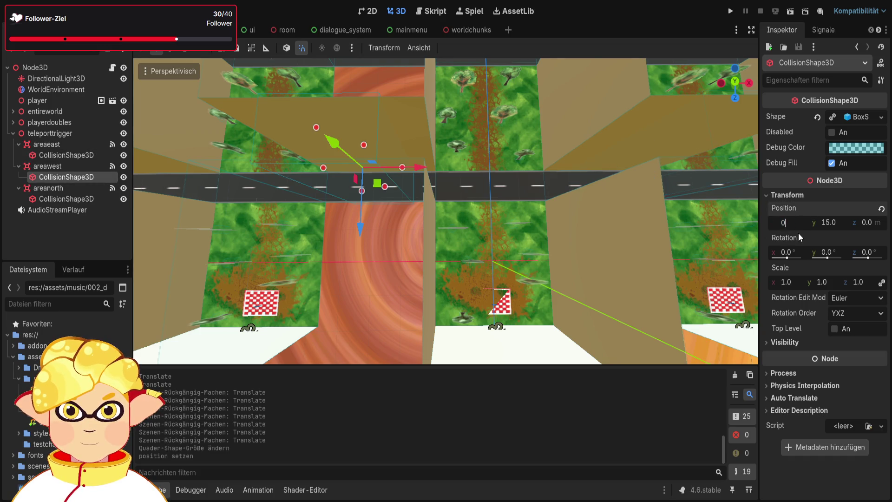
{"action": "key", "text": "Return"}
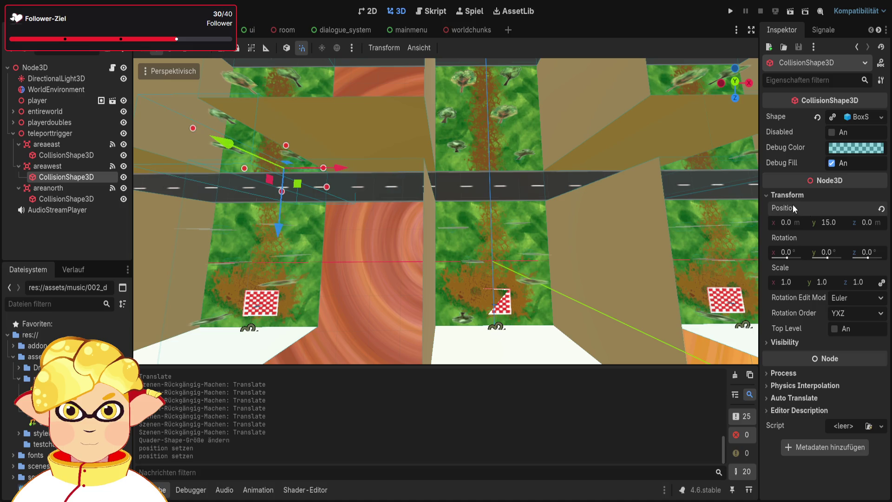
Move the areawest trigger to Position X -45, correcting from an initial -30.
{"action": "left_click", "coordinate": [47, 156]}
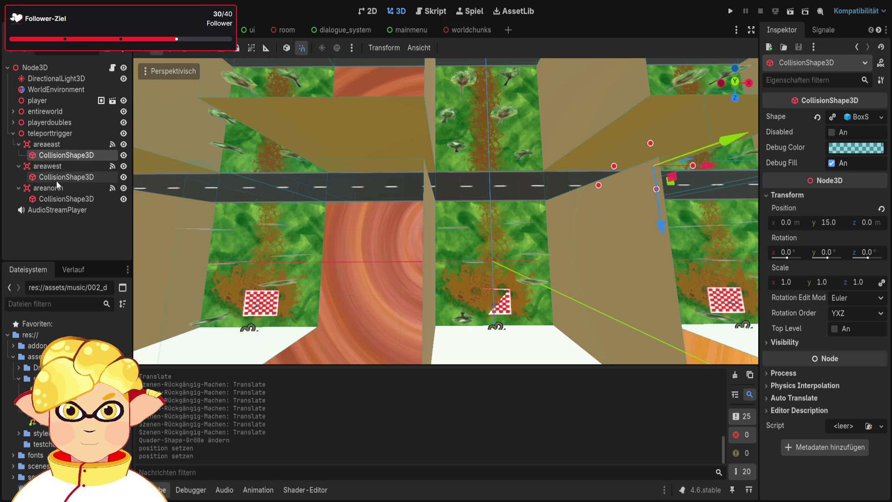
{"action": "left_click", "coordinate": [57, 145]}
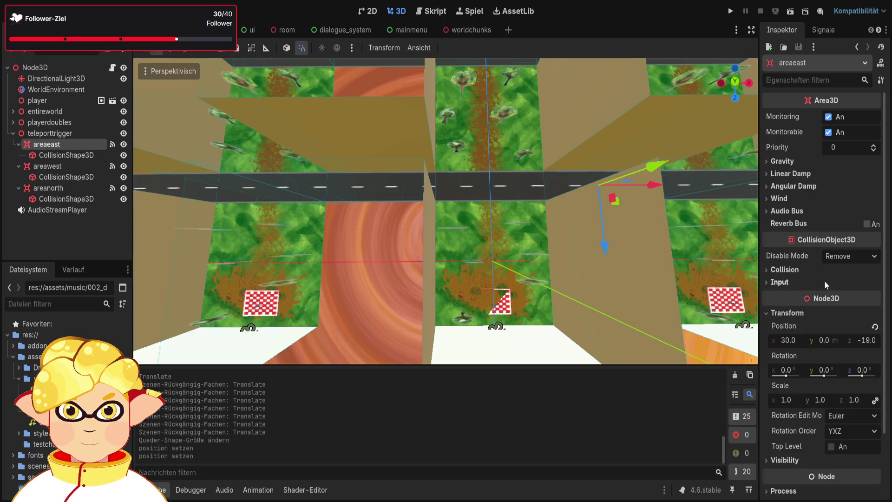
{"action": "scroll", "coordinate": [800, 318], "scroll_direction": "down", "scroll_amount": 2}
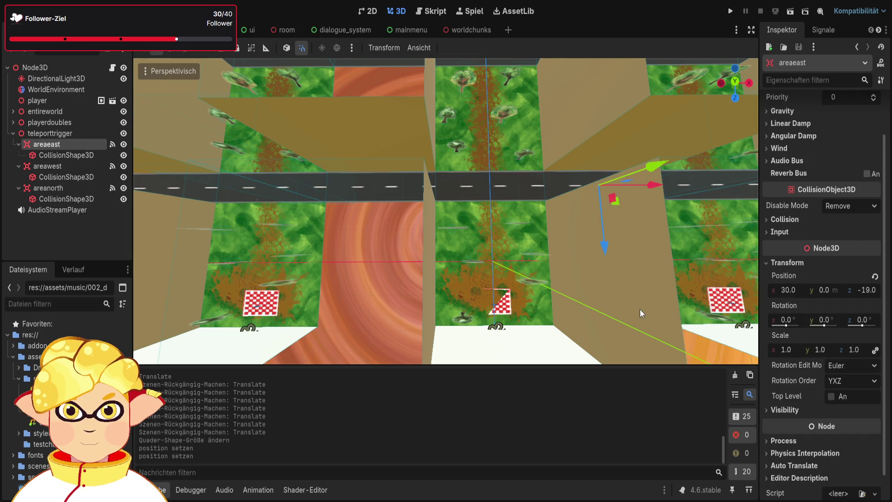
{"action": "left_click", "coordinate": [59, 167]}
{"action": "left_click", "coordinate": [790, 340]}
{"action": "type", "text": "-30"}
{"action": "key", "text": "Return"}
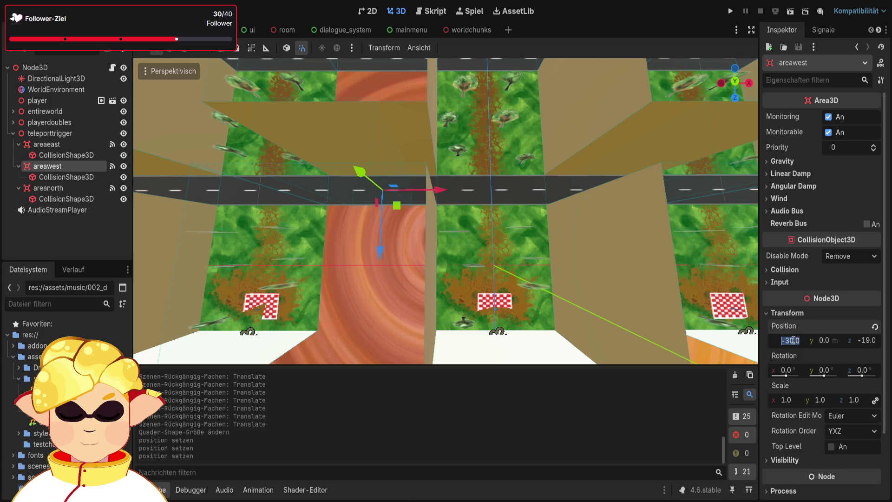
{"action": "type", "text": "-45"}
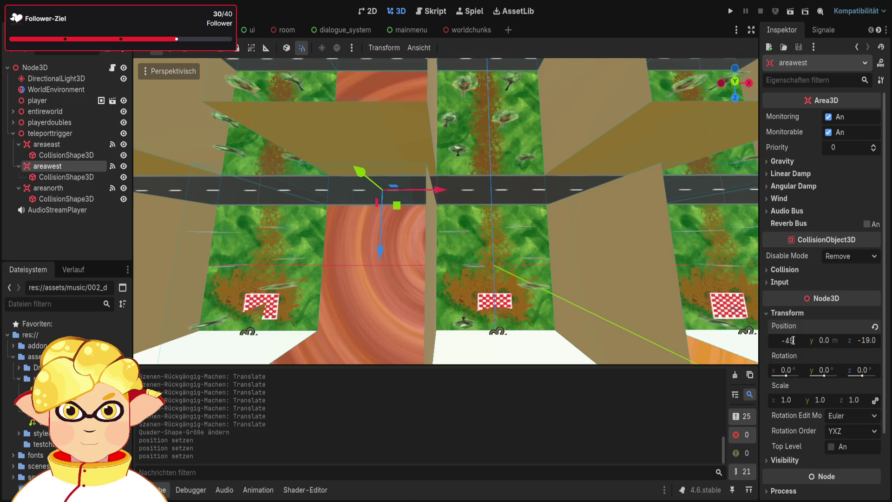
{"action": "key", "text": "Return"}
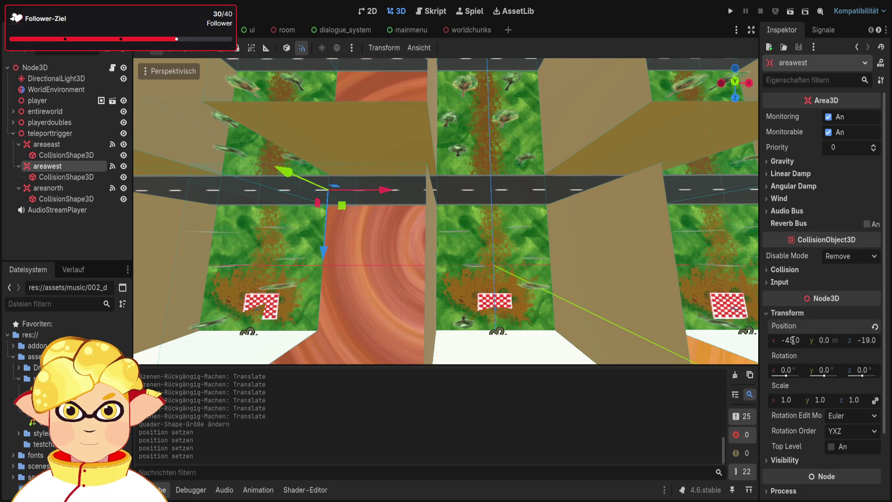
Move the areaeast trigger to Position X 45 and return to the chapter1world.gd script.
{"action": "left_click", "coordinate": [68, 146]}
{"action": "left_click", "coordinate": [792, 290]}
{"action": "type", "text": "45"}
{"action": "key", "text": "Return"}
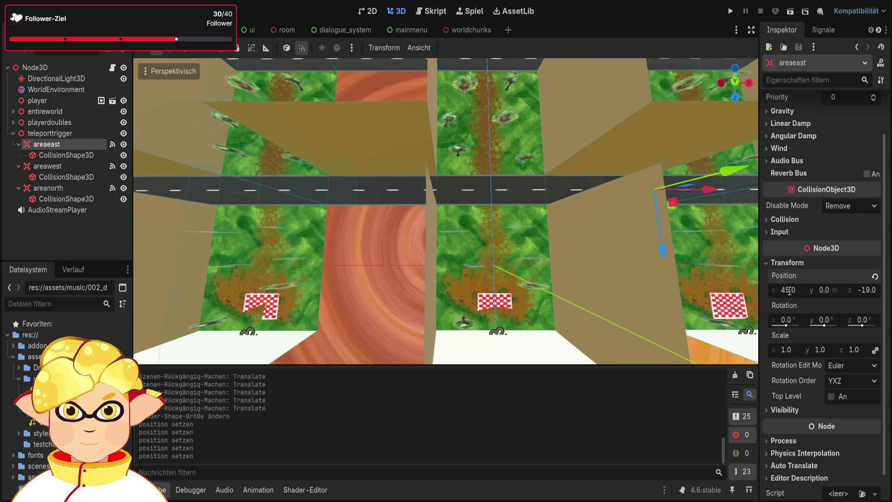
{"action": "key", "text": "ctrl+F3"}
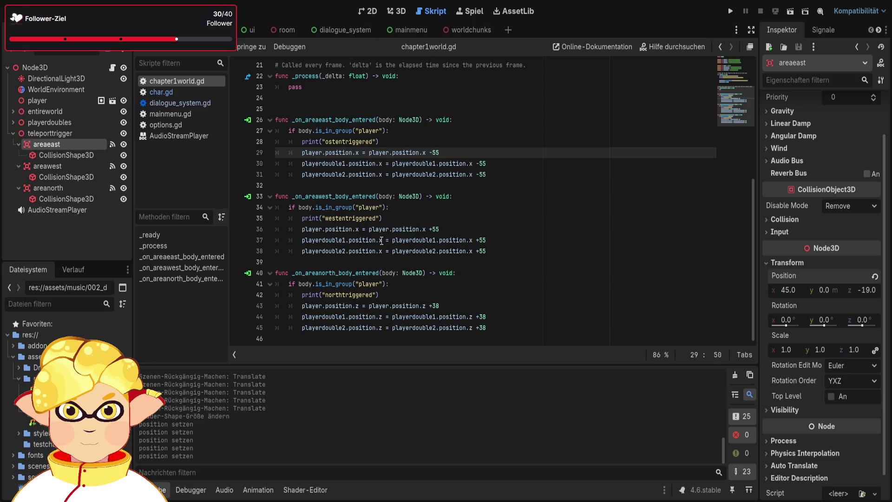
Add an 'oston = true' flag declaration on a new line below the onready variables.
{"action": "left_click", "coordinate": [383, 210]}
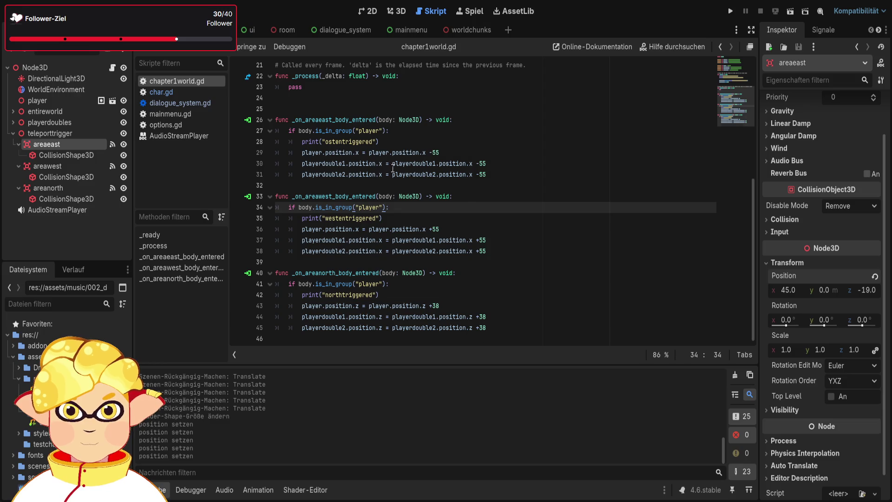
{"action": "scroll", "coordinate": [393, 168], "scroll_direction": "up", "scroll_amount": 7}
{"action": "left_click", "coordinate": [459, 171]}
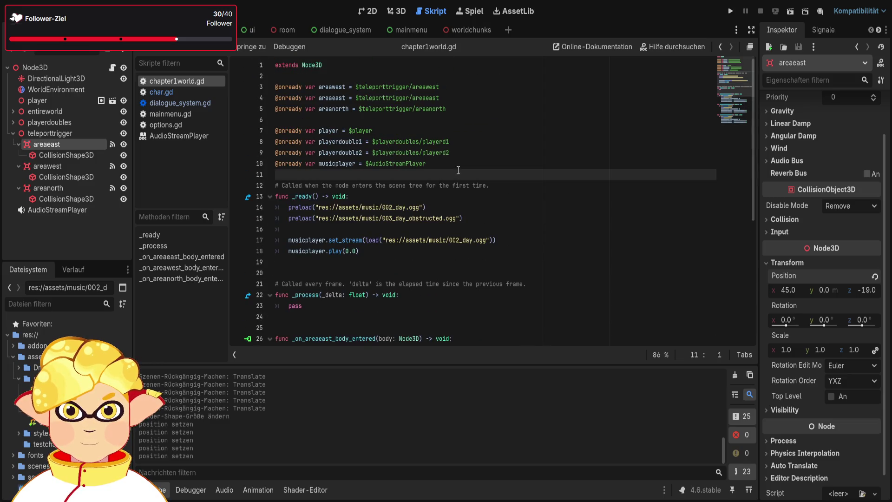
{"action": "key", "text": "Return"}
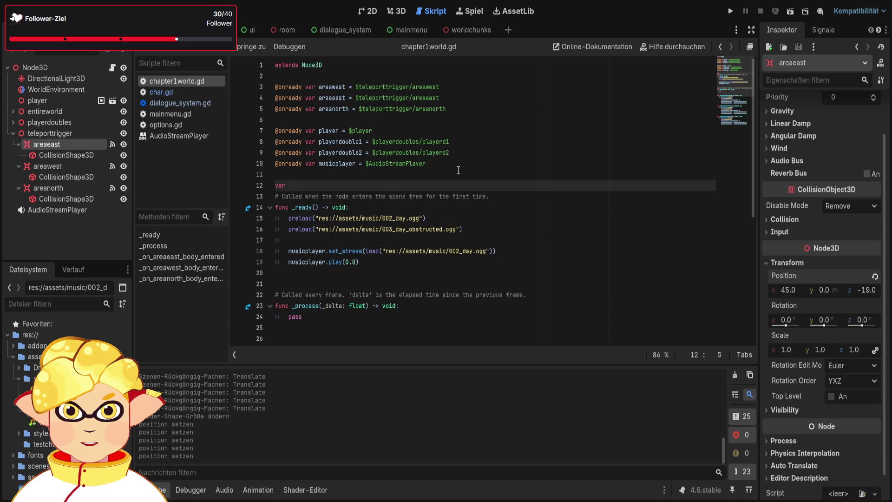
{"action": "key", "text": "Return"}
{"action": "key", "text": "Up"}
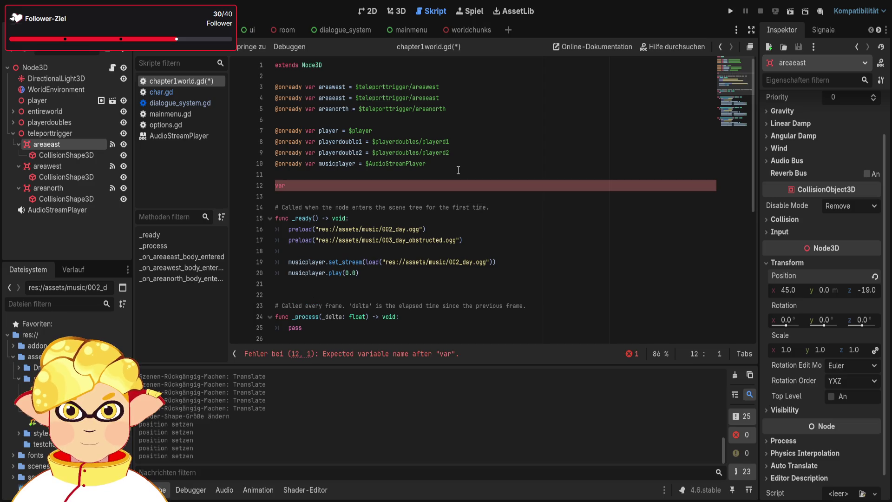
{"action": "type", "text": "ost"}
{"action": "type", "text": "on"}
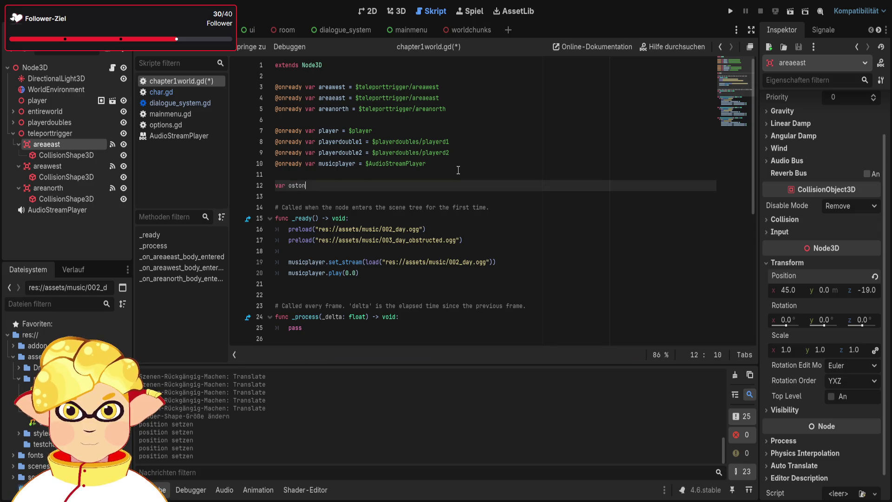
{"action": "type", "text": " ="}
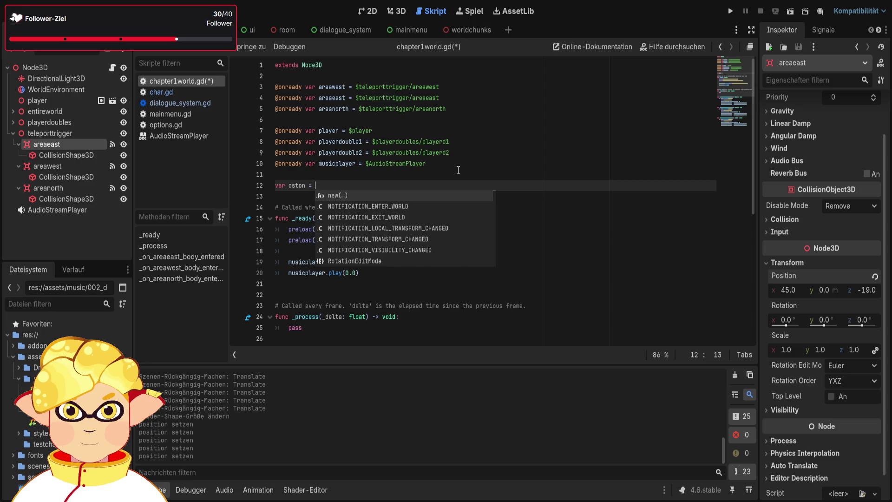
{"action": "type", "text": " true"}
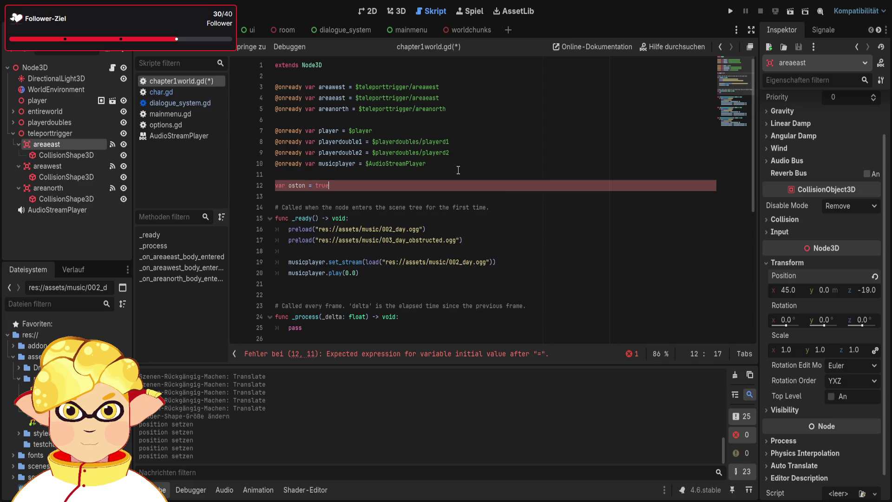
Duplicate the flag declaration and rename the copy to westton.
{"action": "left_click_drag", "start_coordinate": [329, 185], "coordinate": [275, 187]}
{"action": "key", "text": "ctrl+c"}
{"action": "left_click", "coordinate": [344, 185]}
{"action": "key", "text": "Return"}
{"action": "key", "text": "ctrl+v"}
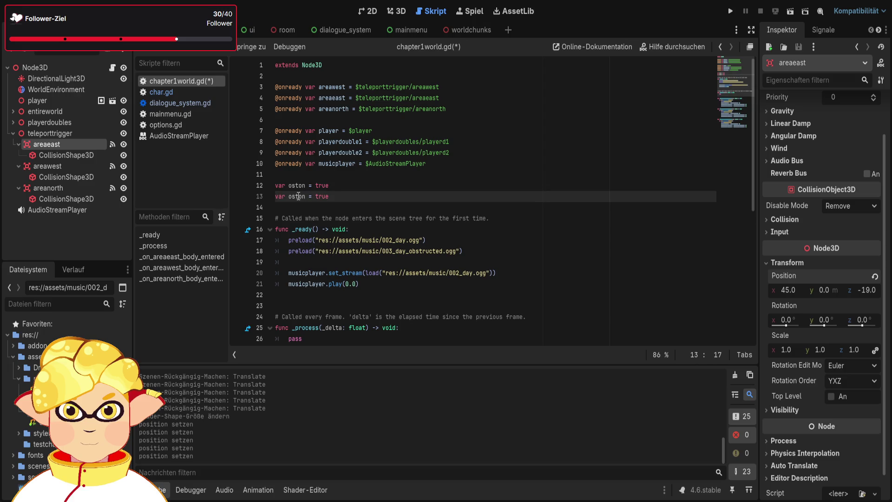
{"action": "left_click", "coordinate": [298, 196]}
{"action": "key", "text": "BackSpace"}
{"action": "key", "text": "BackSpace"}
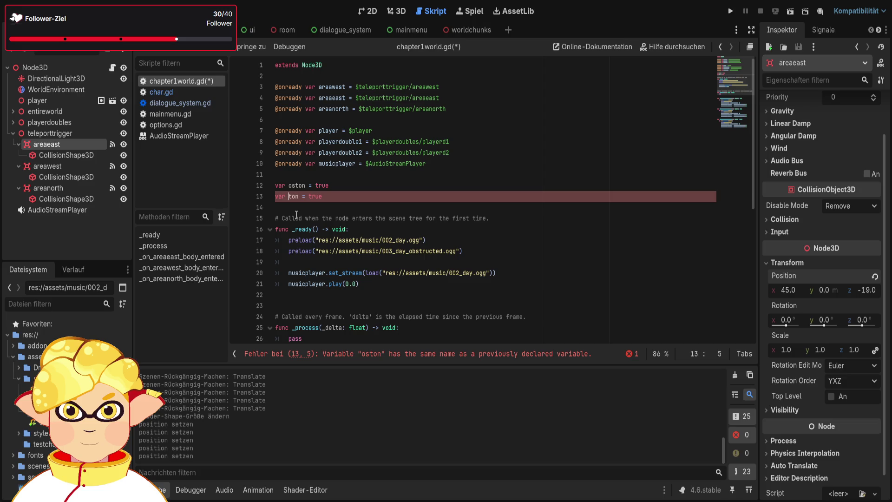
{"action": "type", "text": "west"}
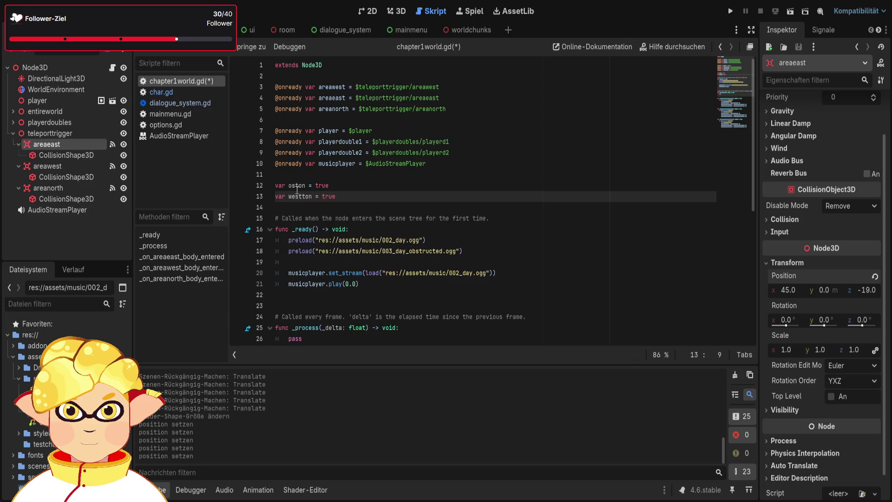
Rename the first flag to easton, leaving easton and westton both true.
{"action": "left_click", "coordinate": [292, 185]}
{"action": "key", "text": "BackSpace"}
{"action": "type", "text": "ea"}
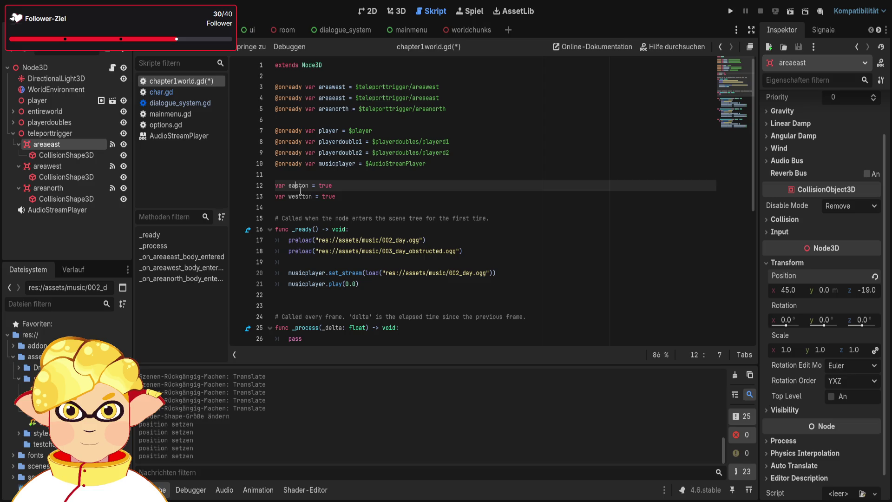
{"action": "left_click", "coordinate": [394, 187]}
{"action": "left_click", "coordinate": [369, 197]}
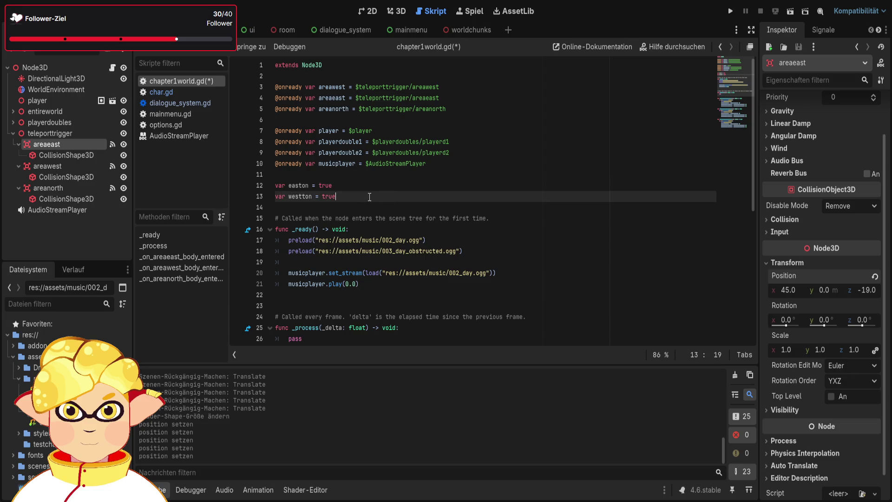
{"action": "scroll", "coordinate": [370, 198], "scroll_direction": "down", "scroll_amount": 8}
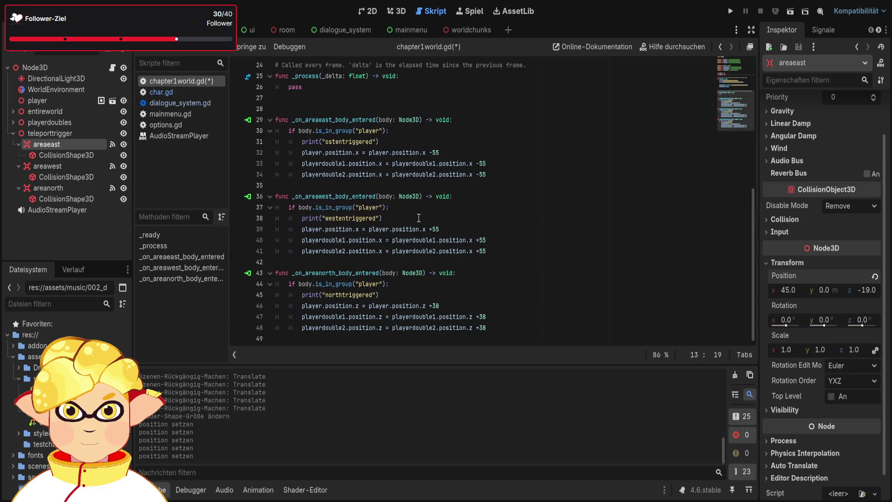
Extend the west handler's condition with 'and westton == true'.
{"action": "left_click", "coordinate": [399, 212]}
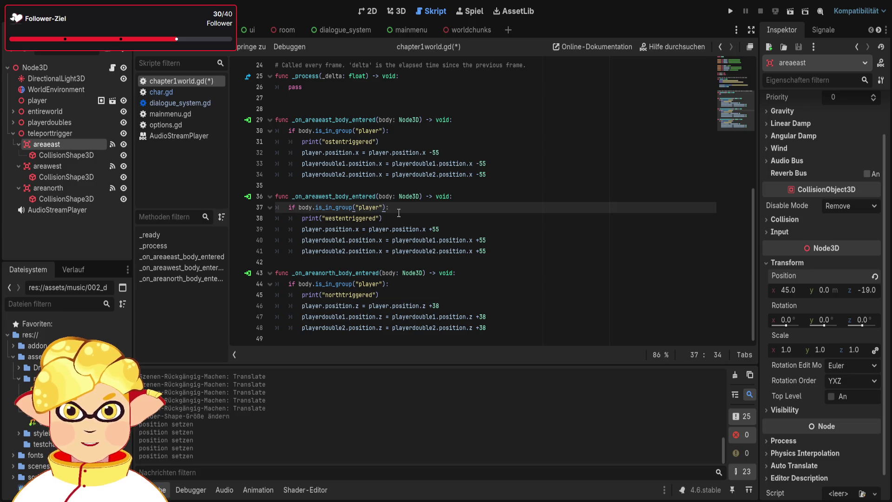
{"action": "type", "text": "and not "}
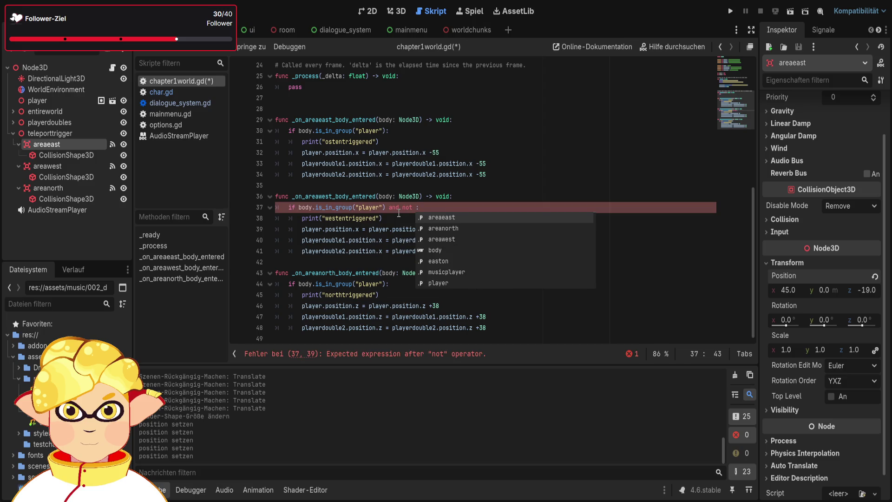
{"action": "type", "text": "we"}
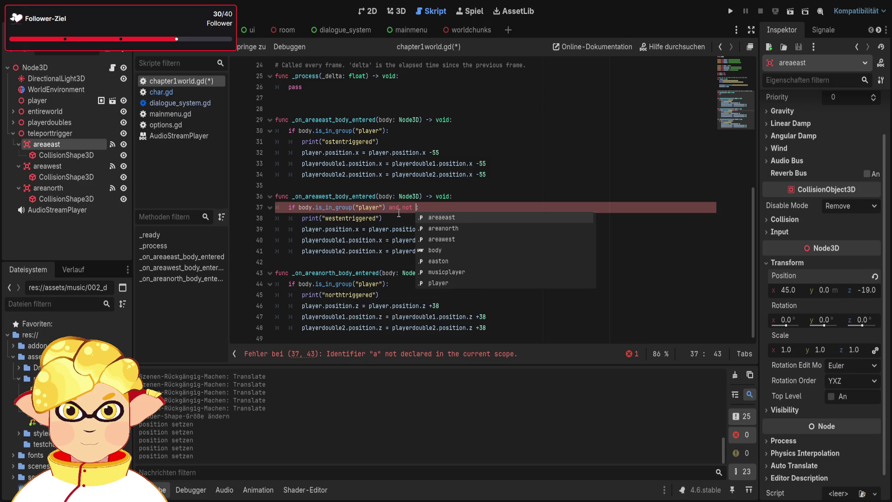
{"action": "type", "text": "ston"}
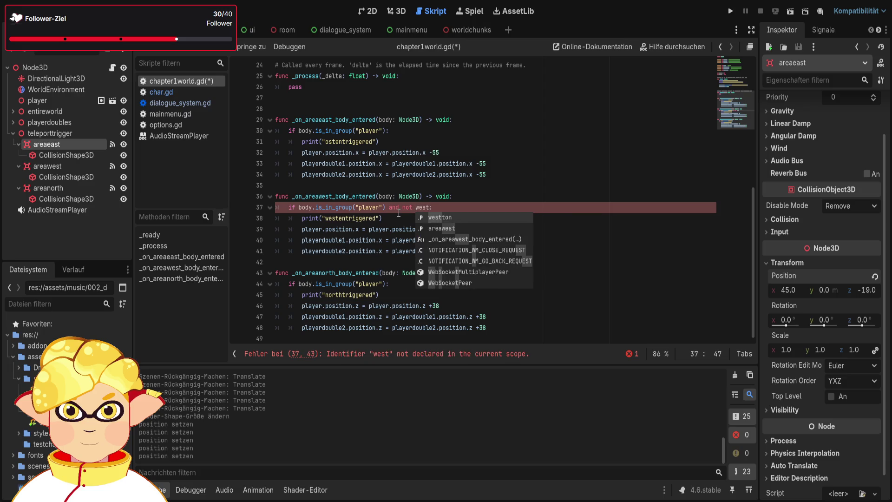
{"action": "type", "text": " ="}
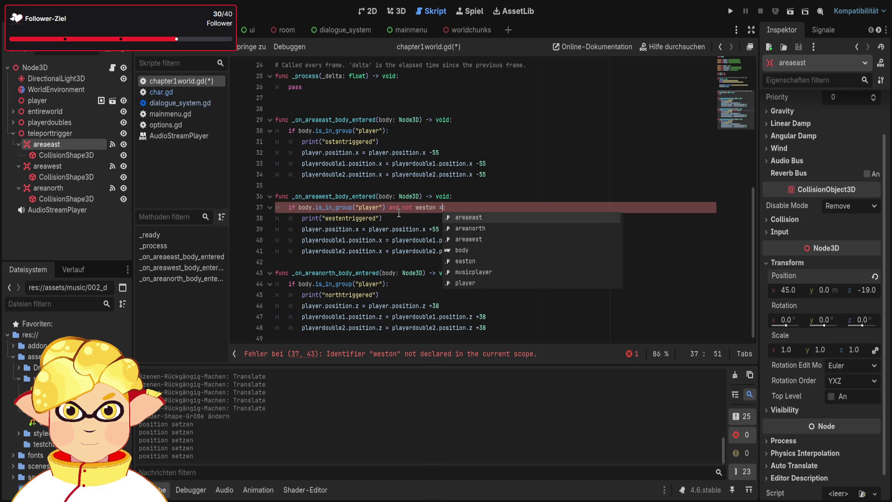
{"action": "key", "text": "BackSpace"}
{"action": "key", "text": "BackSpace"}
{"action": "key", "text": "BackSpace"}
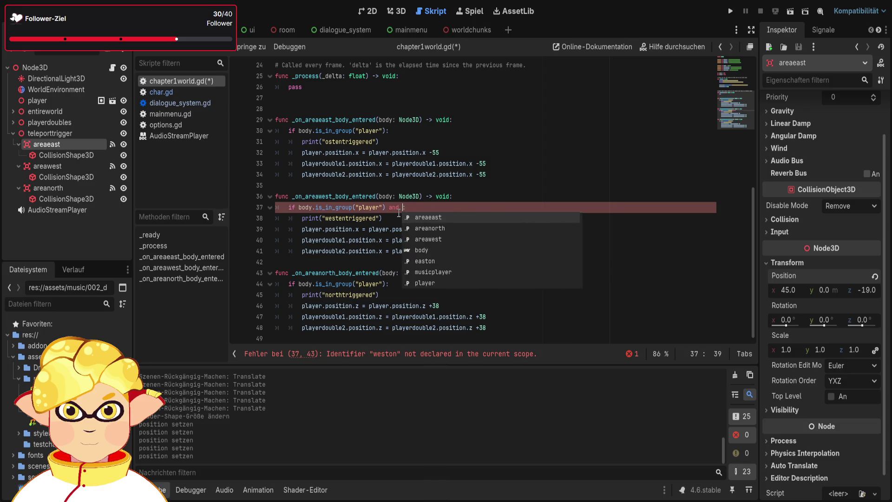
{"action": "type", "text": "wes"}
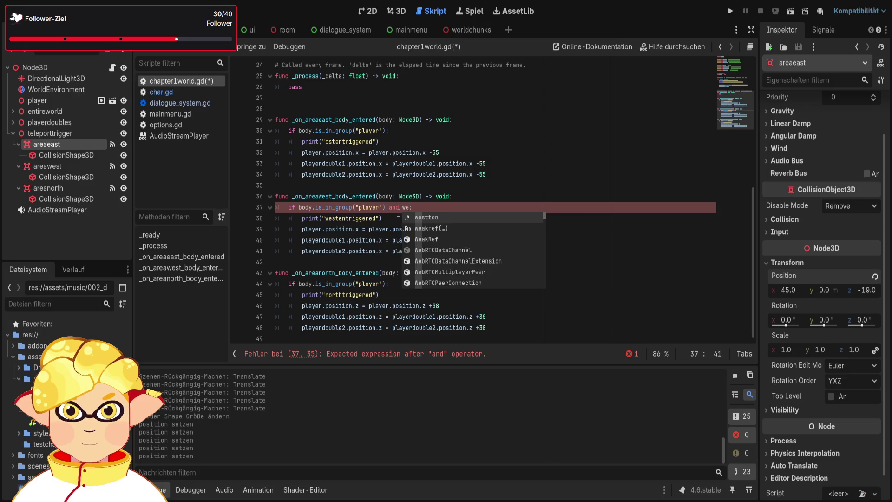
{"action": "key", "text": "Return"}
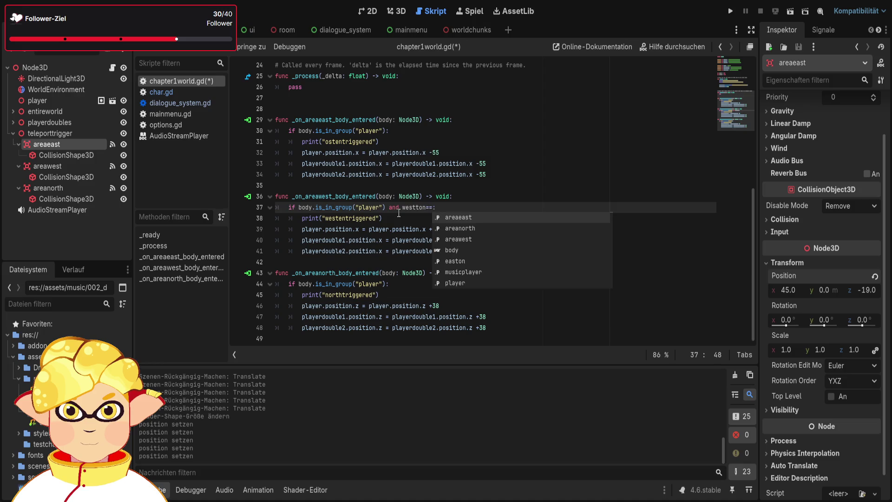
{"action": "type", "text": "true"}
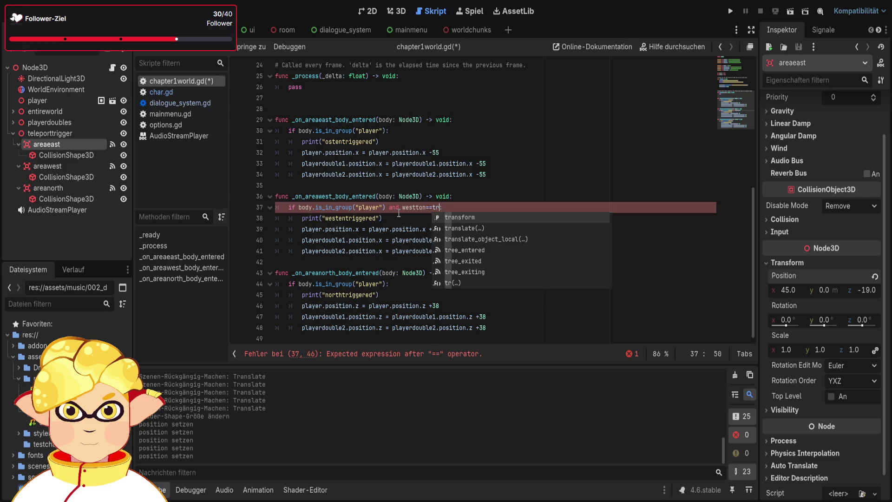
Copy the added westton condition and move to the east handler's if line.
{"action": "left_click", "coordinate": [426, 207]}
{"action": "left_click", "coordinate": [437, 207]}
{"action": "left_click", "coordinate": [493, 207]}
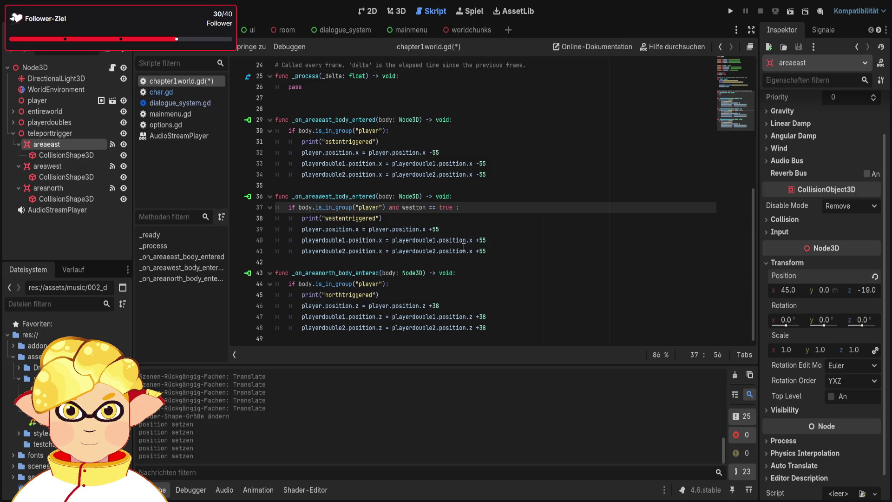
{"action": "left_click_drag", "start_coordinate": [473, 207], "coordinate": [387, 208]}
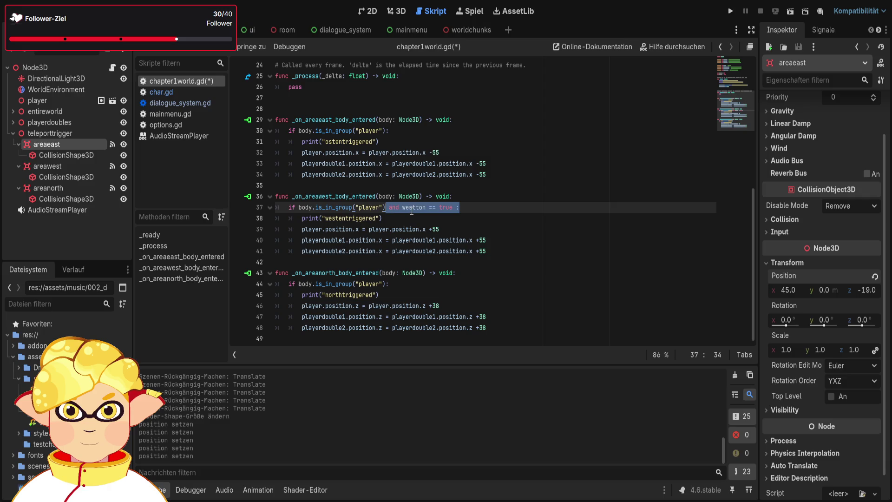
{"action": "left_click", "coordinate": [386, 130]}
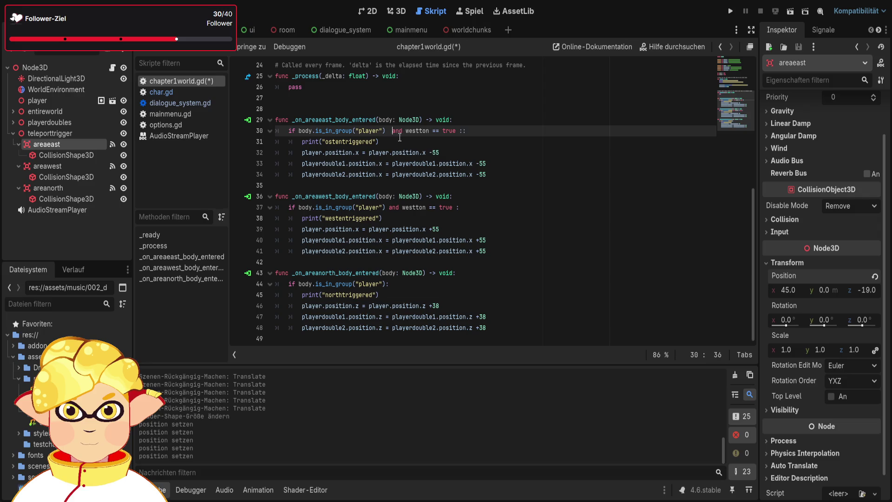
Paste the condition into the east handler and change westton to easton.
{"action": "key", "text": "ctrl+v"}
{"action": "key", "text": "BackSpace"}
{"action": "left_click_drag", "start_coordinate": [416, 132], "coordinate": [402, 132]}
{"action": "type", "text": "east"}
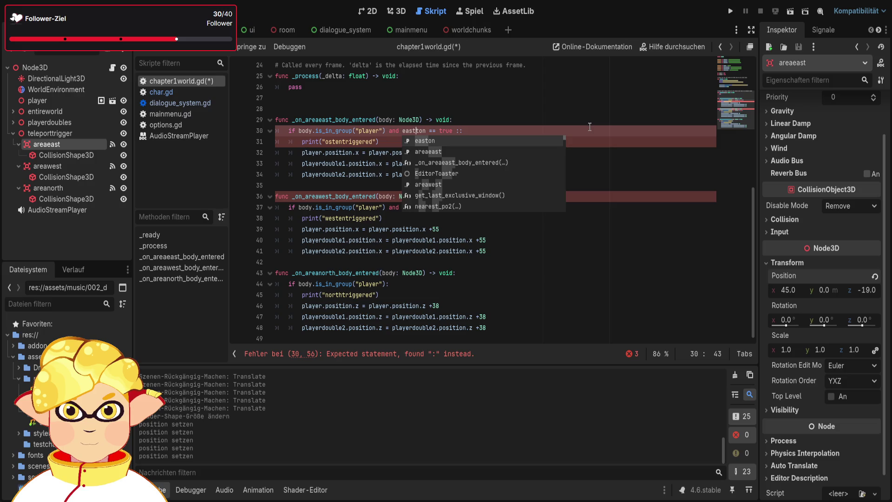
{"action": "key", "text": "Escape"}
{"action": "key", "text": "Delete"}
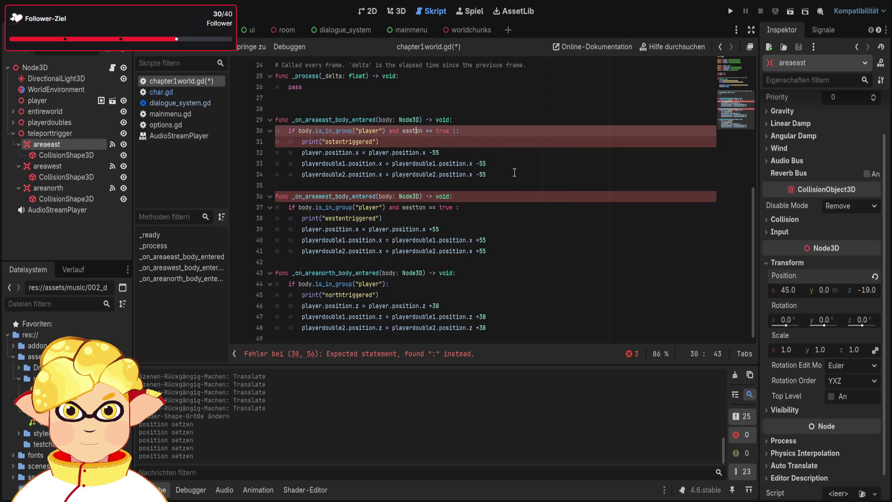
Fix the east condition's colon and start a new 'weston' line under the print statement.
{"action": "left_click", "coordinate": [527, 176]}
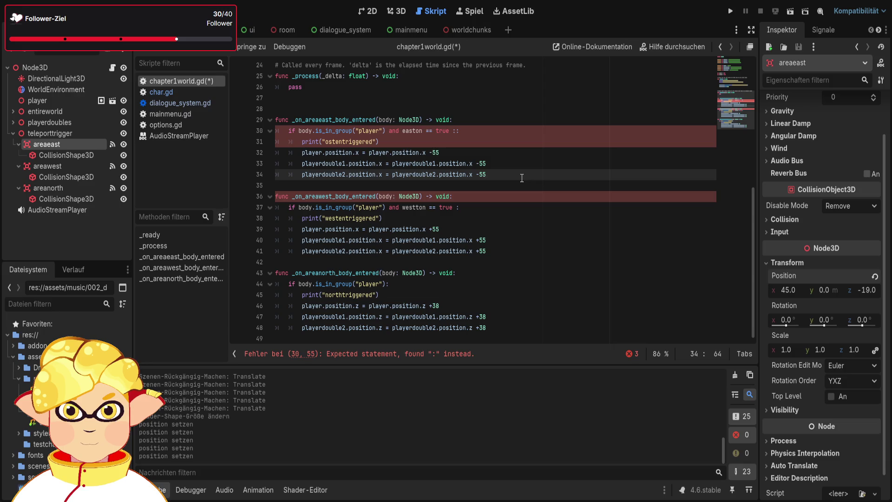
{"action": "left_click", "coordinate": [475, 134]}
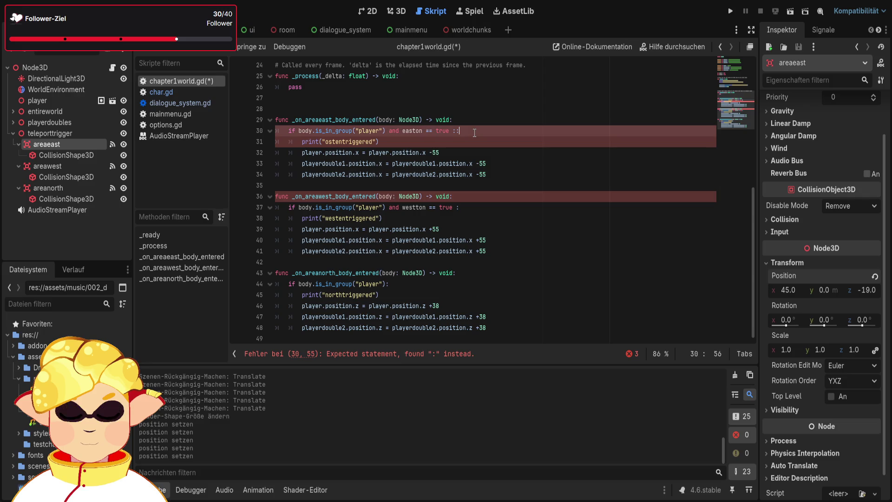
{"action": "left_click", "coordinate": [519, 161]}
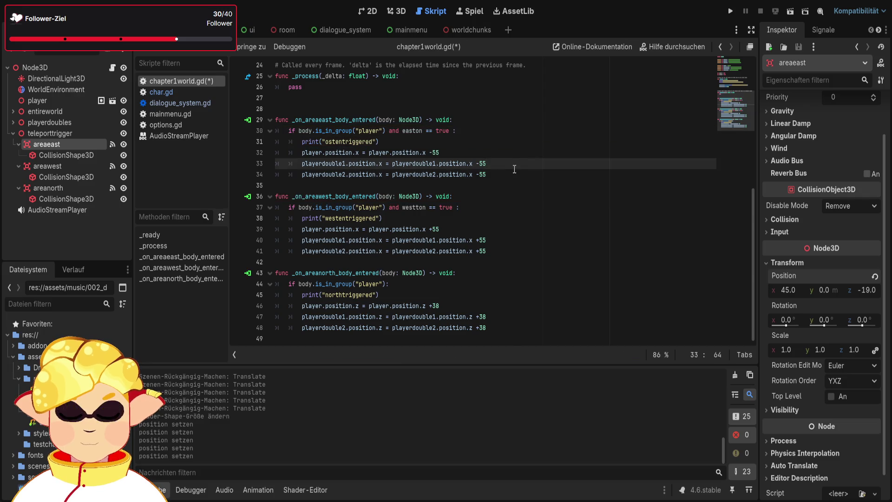
{"action": "left_click", "coordinate": [406, 141]}
{"action": "key", "text": "Return"}
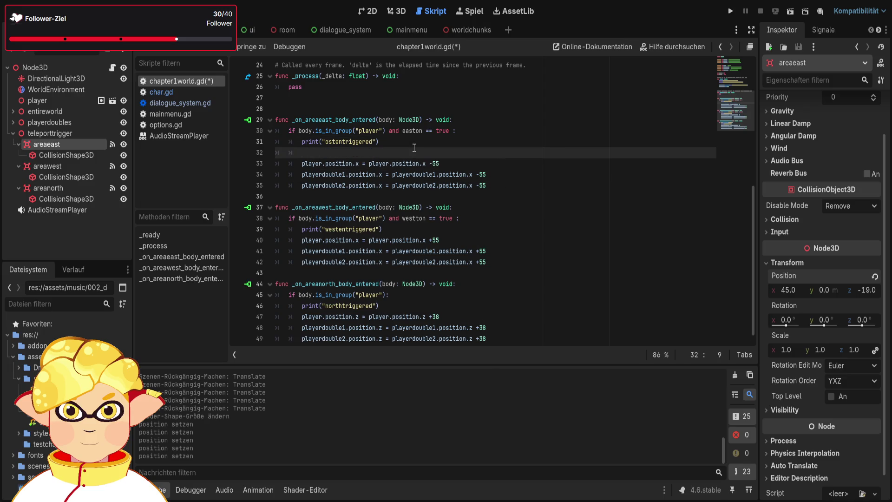
{"action": "type", "text": "west"}
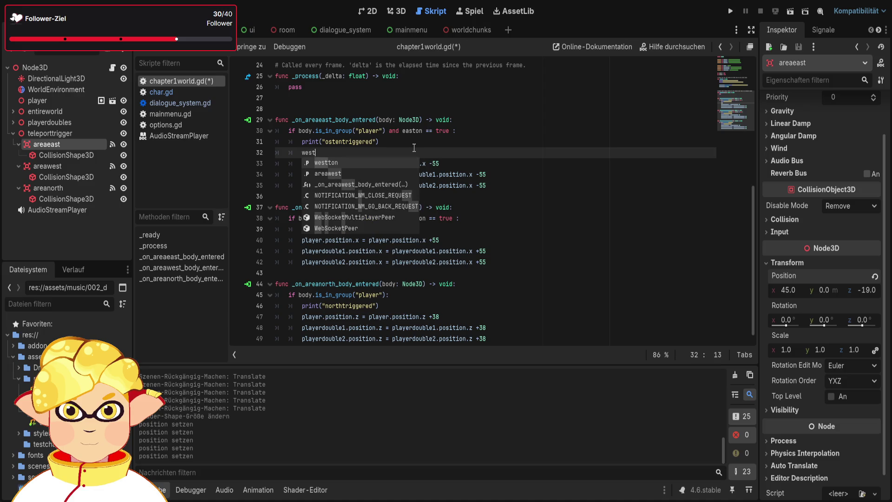
{"action": "type", "text": "on"}
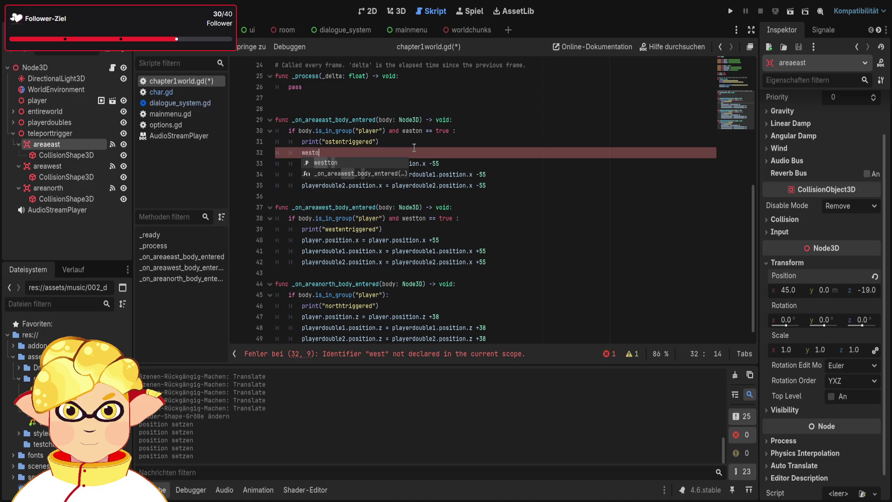